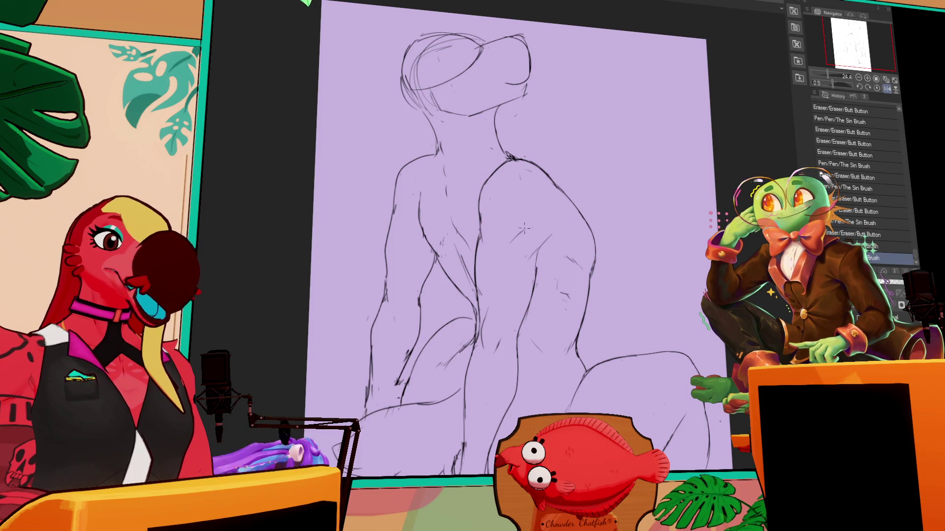
Erase and redraw the left shoulder and arm outline, undoing the failed strokes.
{"action": "key", "text": "ctrl+z"}
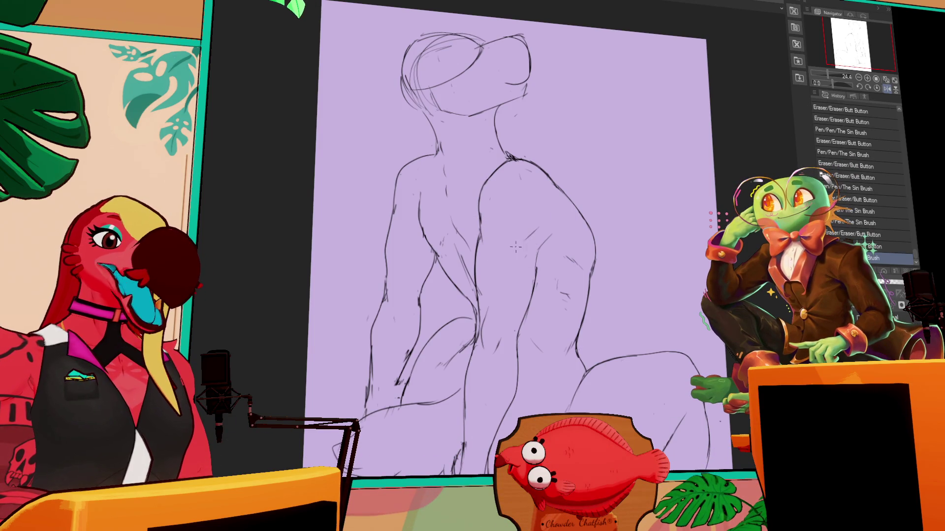
{"action": "mouse_move", "coordinate": [535, 232]}
{"action": "left_mouse_down"}
{"action": "mouse_move", "coordinate": [520, 247]}
{"action": "mouse_move", "coordinate": [512, 241]}
{"action": "left_mouse_up"}
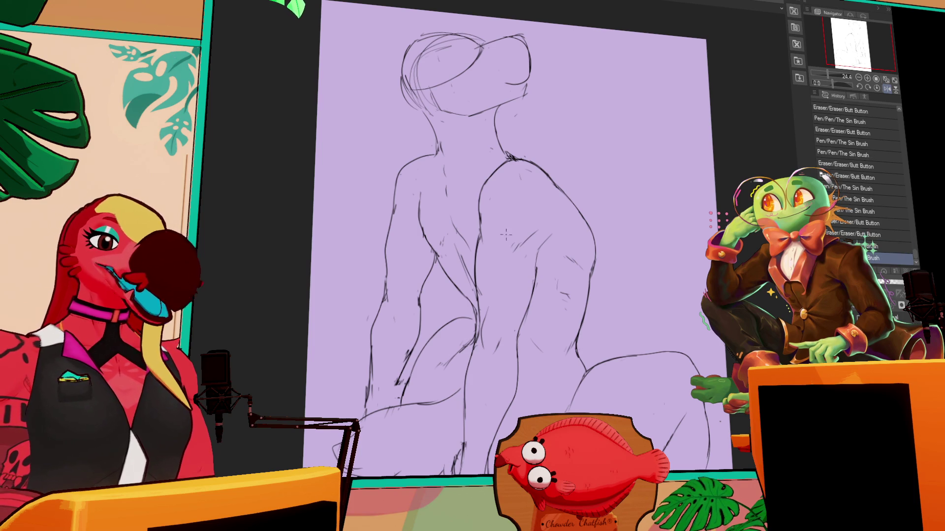
{"action": "left_click_drag", "start_coordinate": [402, 185], "coordinate": [397, 212]}
{"action": "left_click_drag", "start_coordinate": [397, 170], "coordinate": [392, 220]}
{"action": "left_click_drag", "start_coordinate": [397, 170], "coordinate": [392, 234]}
{"action": "key", "text": "ctrl+z"}
{"action": "key", "text": "ctrl+z"}
{"action": "left_click_drag", "start_coordinate": [399, 171], "coordinate": [392, 222]}
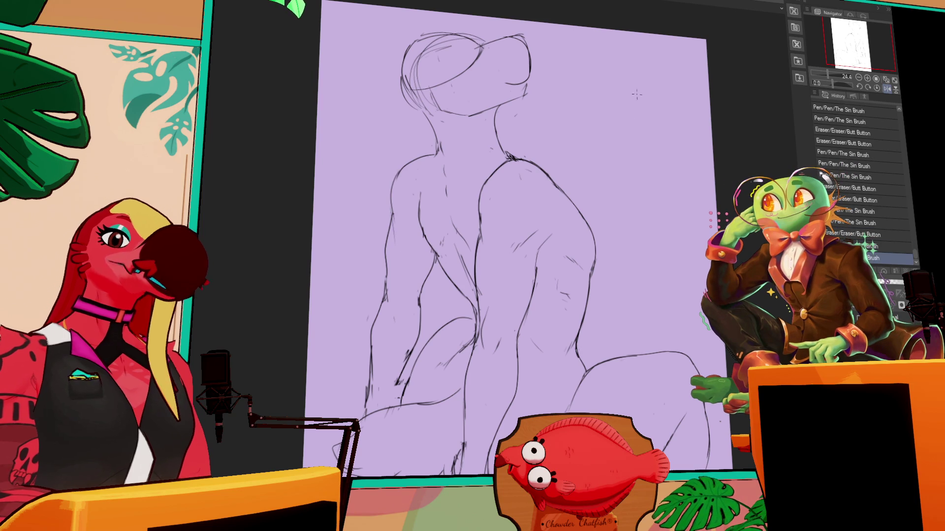
Pan the view from the shoulder down toward the figure's lower body.
{"action": "left_click_drag", "start_coordinate": [603, 152], "coordinate": [601, 150]}
{"action": "left_click_drag", "start_coordinate": [473, 169], "coordinate": [474, 161]}
{"action": "mouse_move", "coordinate": [591, 160]}
{"action": "left_mouse_down"}
{"action": "mouse_move", "coordinate": [608, 153]}
{"action": "mouse_move", "coordinate": [559, 176]}
{"action": "left_mouse_up"}
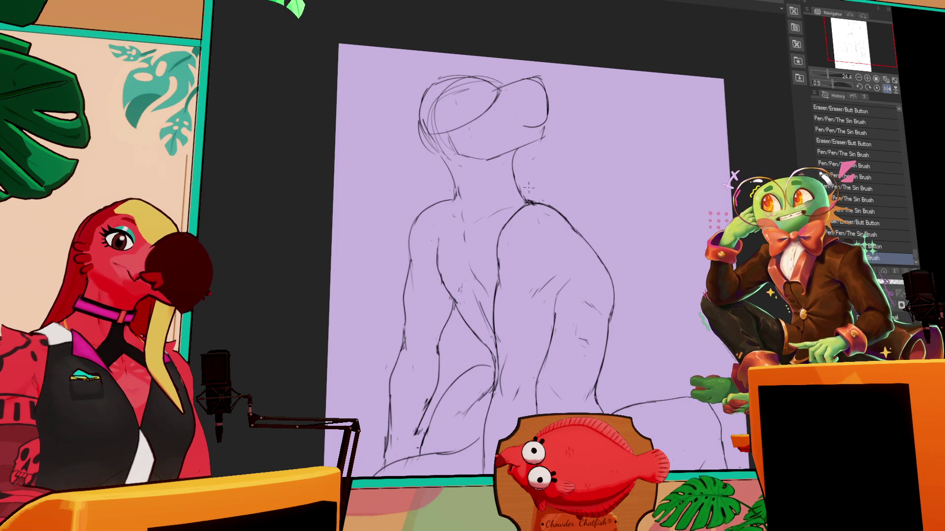
{"action": "left_click_drag", "start_coordinate": [592, 167], "coordinate": [594, 168]}
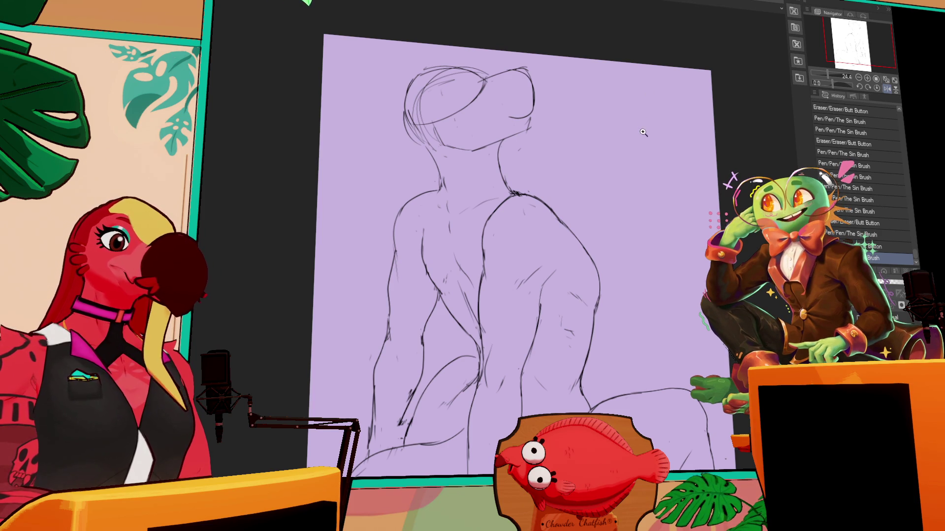
{"action": "scroll", "coordinate": [583, 172], "scroll_direction": "down", "scroll_amount": 1}
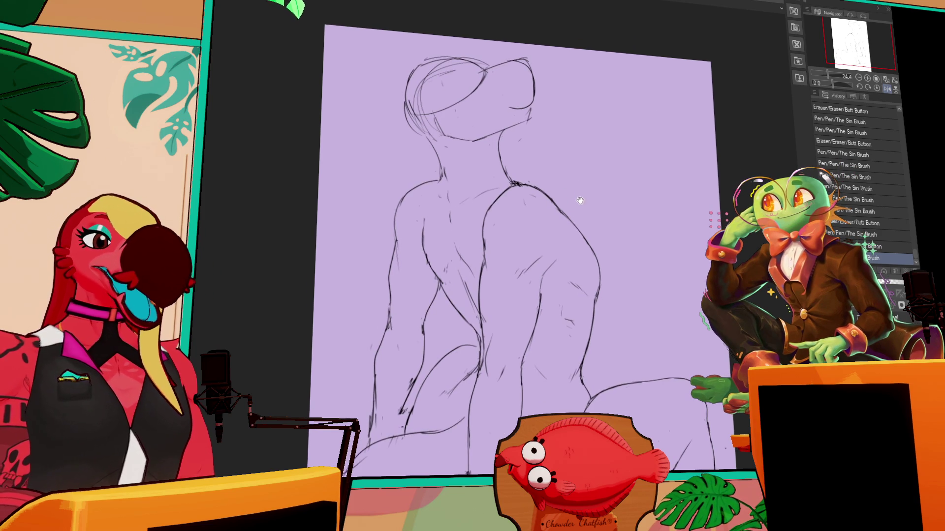
{"action": "mouse_move", "coordinate": [668, 240]}
{"action": "left_mouse_down"}
{"action": "mouse_move", "coordinate": [641, 186]}
{"action": "mouse_move", "coordinate": [639, 212]}
{"action": "left_mouse_up"}
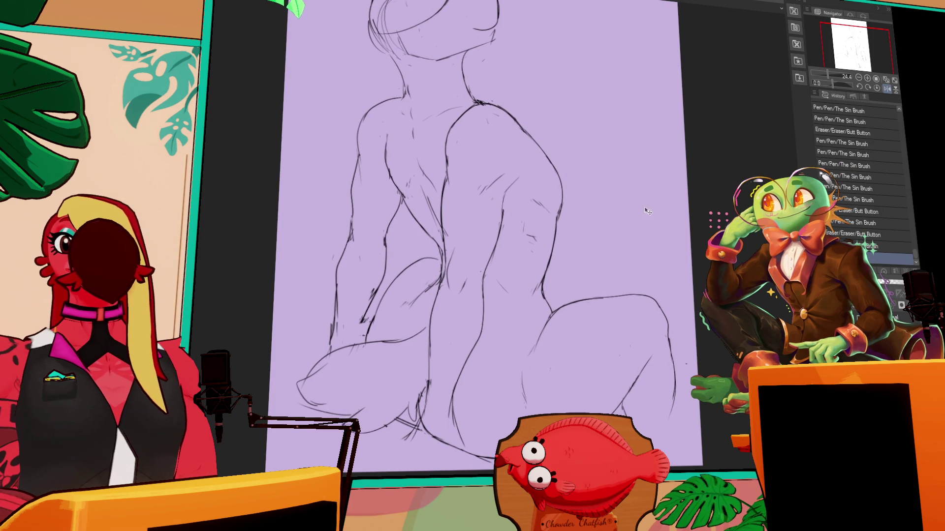
Add hatch strokes on the knee and erase the stray hatch marks around it.
{"action": "left_click_drag", "start_coordinate": [632, 281], "coordinate": [625, 219]}
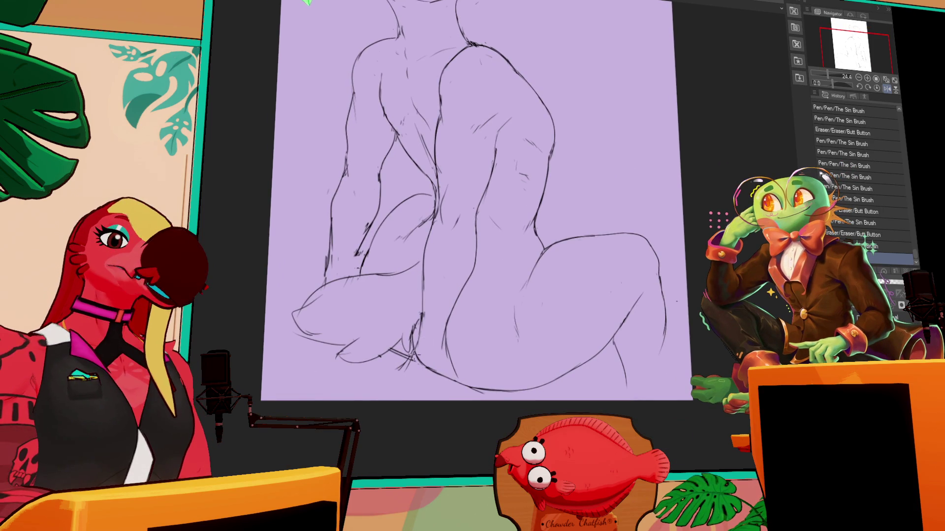
{"action": "left_click_drag", "start_coordinate": [533, 248], "coordinate": [585, 204]}
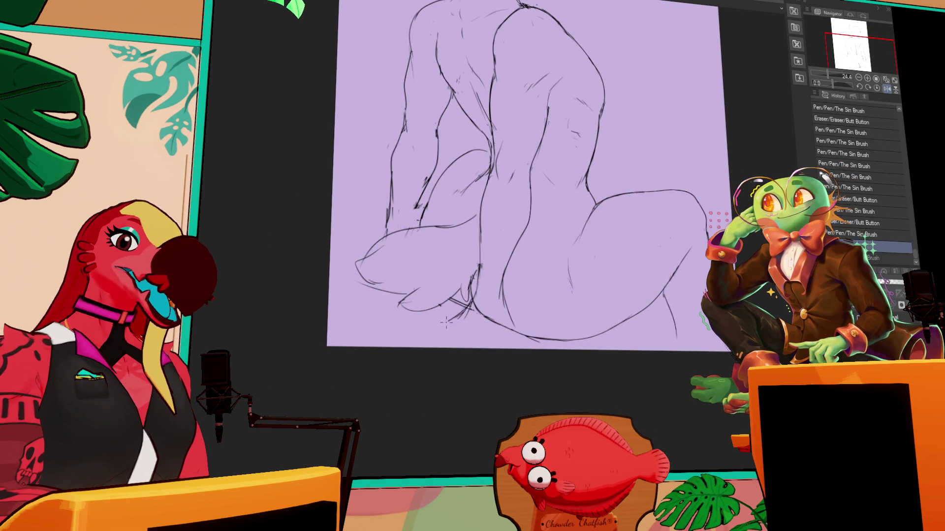
{"action": "mouse_move", "coordinate": [472, 288]}
{"action": "left_mouse_down"}
{"action": "mouse_move", "coordinate": [458, 315]}
{"action": "mouse_move", "coordinate": [449, 307]}
{"action": "left_mouse_up"}
{"action": "mouse_move", "coordinate": [507, 281]}
{"action": "left_mouse_down"}
{"action": "mouse_move", "coordinate": [501, 297]}
{"action": "mouse_move", "coordinate": [451, 315]}
{"action": "left_mouse_up"}
{"action": "left_click_drag", "start_coordinate": [476, 278], "coordinate": [450, 305]}
{"action": "left_click_drag", "start_coordinate": [507, 280], "coordinate": [489, 335]}
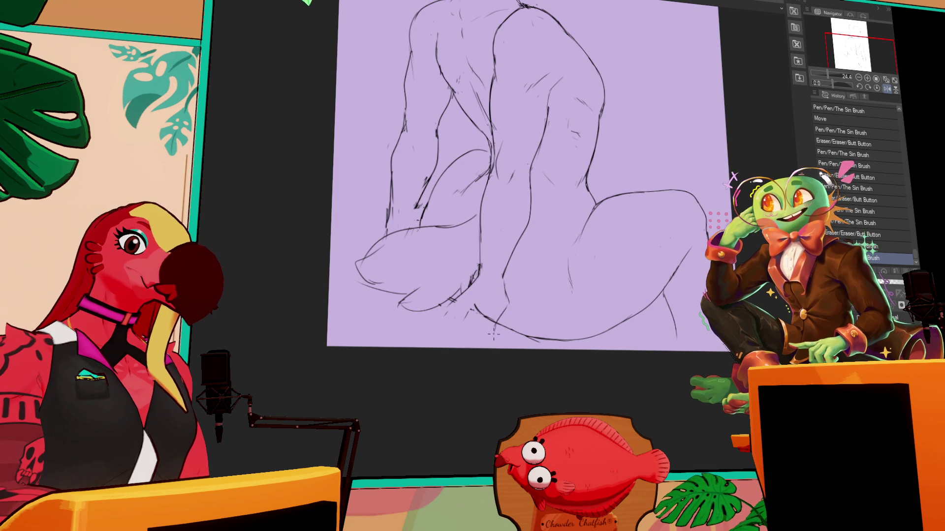
{"action": "mouse_move", "coordinate": [445, 304]}
{"action": "left_mouse_down"}
{"action": "mouse_move", "coordinate": [482, 310]}
{"action": "mouse_move", "coordinate": [446, 325]}
{"action": "mouse_move", "coordinate": [442, 306]}
{"action": "mouse_move", "coordinate": [416, 321]}
{"action": "mouse_move", "coordinate": [415, 333]}
{"action": "mouse_move", "coordinate": [435, 327]}
{"action": "mouse_move", "coordinate": [426, 341]}
{"action": "mouse_move", "coordinate": [440, 344]}
{"action": "left_mouse_up"}
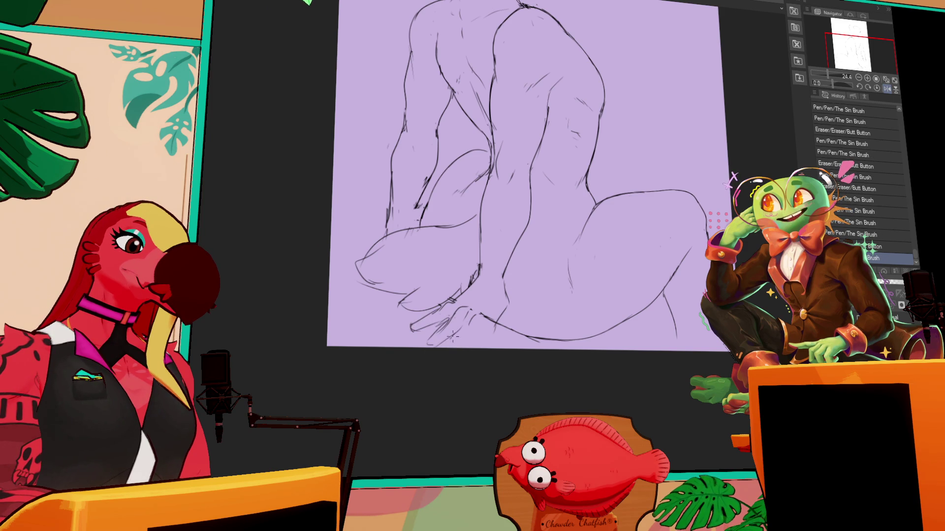
Redraw the lower leg lines and the right leg's lower contour, tidying near the feet.
{"action": "left_click_drag", "start_coordinate": [483, 344], "coordinate": [487, 308]}
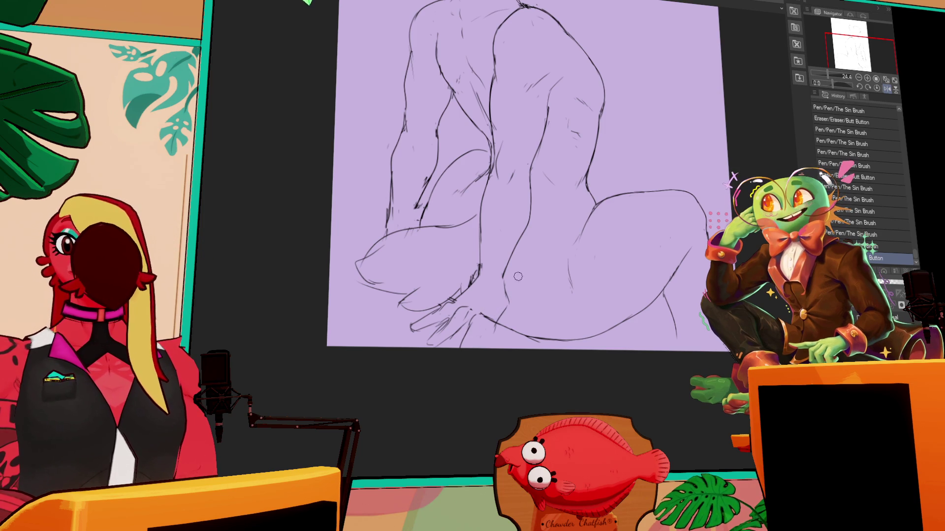
{"action": "mouse_move", "coordinate": [502, 261]}
{"action": "left_mouse_down"}
{"action": "mouse_move", "coordinate": [500, 290]}
{"action": "mouse_move", "coordinate": [513, 300]}
{"action": "mouse_move", "coordinate": [490, 304]}
{"action": "mouse_move", "coordinate": [546, 322]}
{"action": "left_mouse_up"}
{"action": "mouse_move", "coordinate": [480, 301]}
{"action": "left_mouse_down"}
{"action": "mouse_move", "coordinate": [556, 315]}
{"action": "mouse_move", "coordinate": [619, 302]}
{"action": "left_mouse_up"}
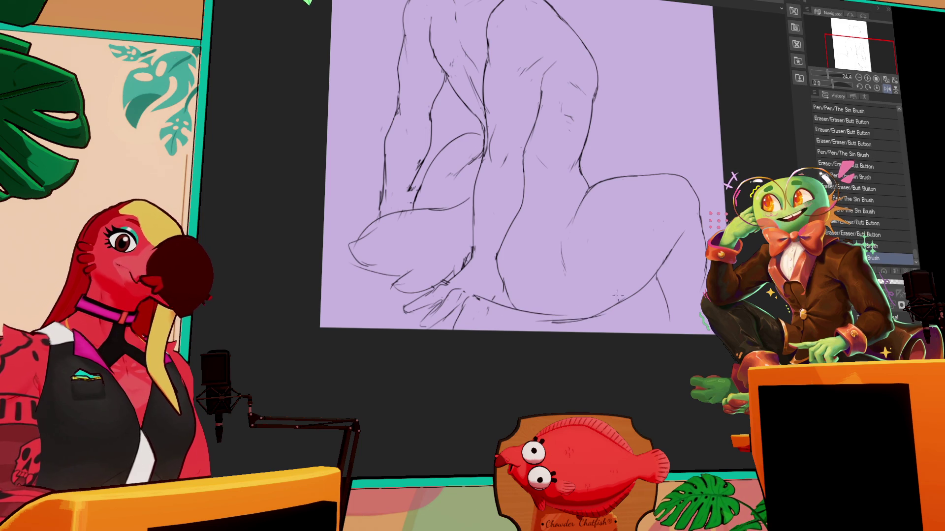
{"action": "mouse_move", "coordinate": [541, 317]}
{"action": "left_mouse_down"}
{"action": "mouse_move", "coordinate": [603, 309]}
{"action": "mouse_move", "coordinate": [638, 288]}
{"action": "left_mouse_up"}
{"action": "left_click_drag", "start_coordinate": [587, 313], "coordinate": [638, 290]}
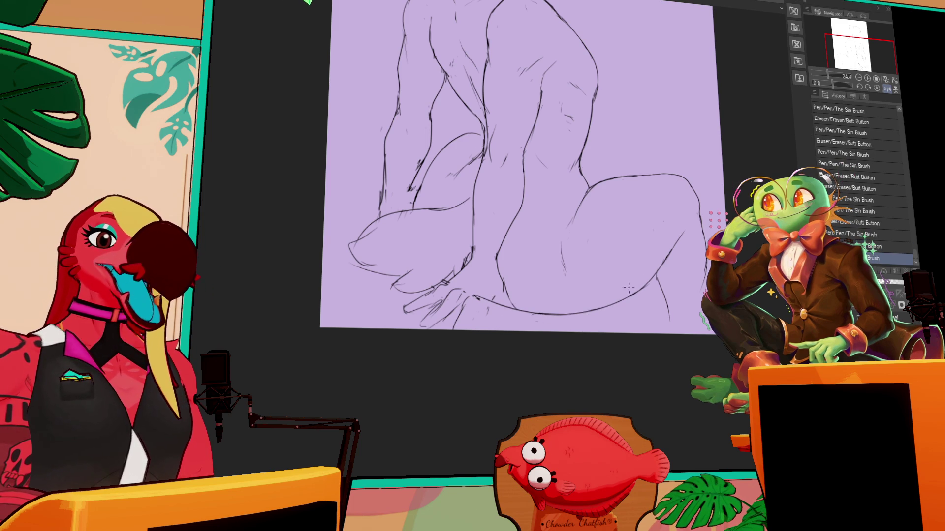
{"action": "left_click_drag", "start_coordinate": [666, 216], "coordinate": [660, 240]}
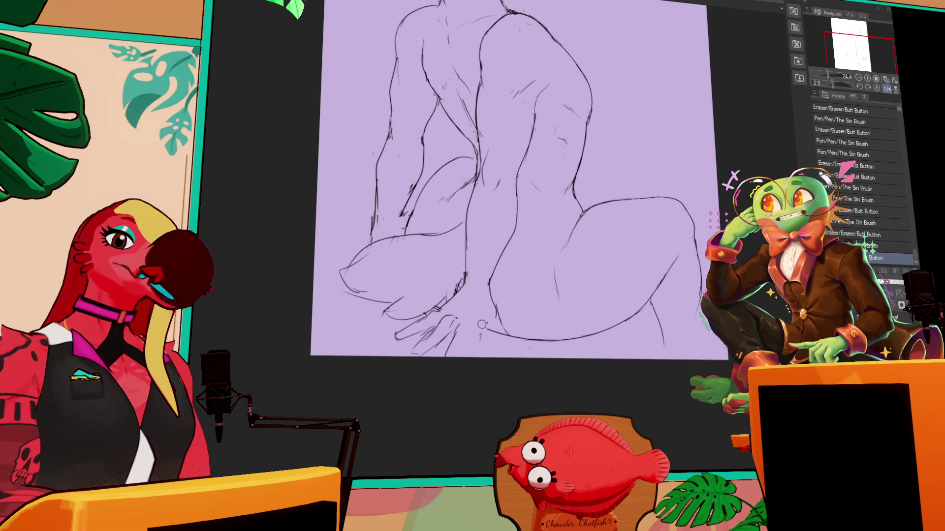
{"action": "mouse_move", "coordinate": [483, 329]}
{"action": "left_mouse_down"}
{"action": "mouse_move", "coordinate": [502, 327]}
{"action": "mouse_move", "coordinate": [517, 343]}
{"action": "mouse_move", "coordinate": [498, 317]}
{"action": "left_mouse_up"}
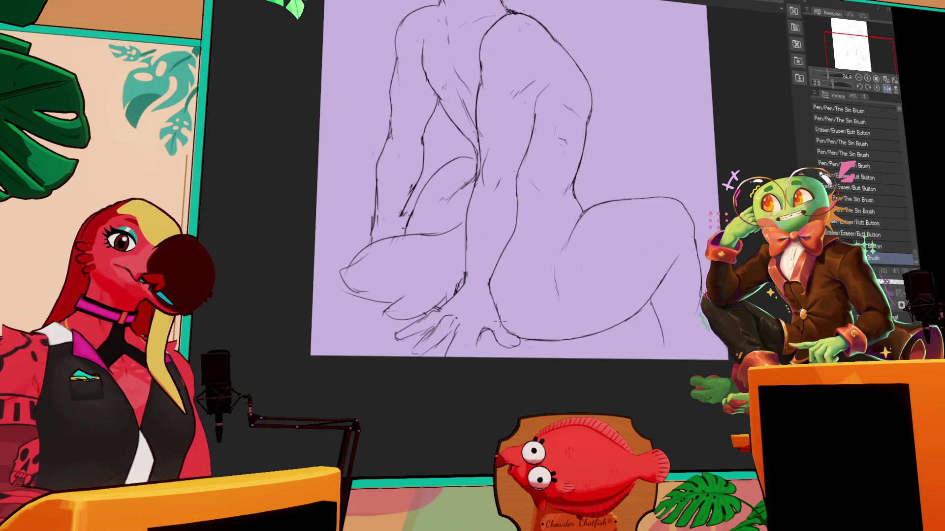
Sketch short finger strokes for the hand resting near the feet.
{"action": "left_click_drag", "start_coordinate": [485, 281], "coordinate": [505, 262]}
{"action": "left_click_drag", "start_coordinate": [409, 301], "coordinate": [457, 284]}
{"action": "mouse_move", "coordinate": [497, 311]}
{"action": "left_mouse_down"}
{"action": "mouse_move", "coordinate": [496, 293]}
{"action": "mouse_move", "coordinate": [450, 287]}
{"action": "mouse_move", "coordinate": [451, 295]}
{"action": "mouse_move", "coordinate": [487, 295]}
{"action": "mouse_move", "coordinate": [481, 301]}
{"action": "left_mouse_up"}
{"action": "mouse_move", "coordinate": [457, 262]}
{"action": "left_mouse_down"}
{"action": "mouse_move", "coordinate": [475, 226]}
{"action": "mouse_move", "coordinate": [448, 266]}
{"action": "mouse_move", "coordinate": [449, 250]}
{"action": "left_mouse_up"}
{"action": "left_click_drag", "start_coordinate": [595, 103], "coordinate": [593, 205]}
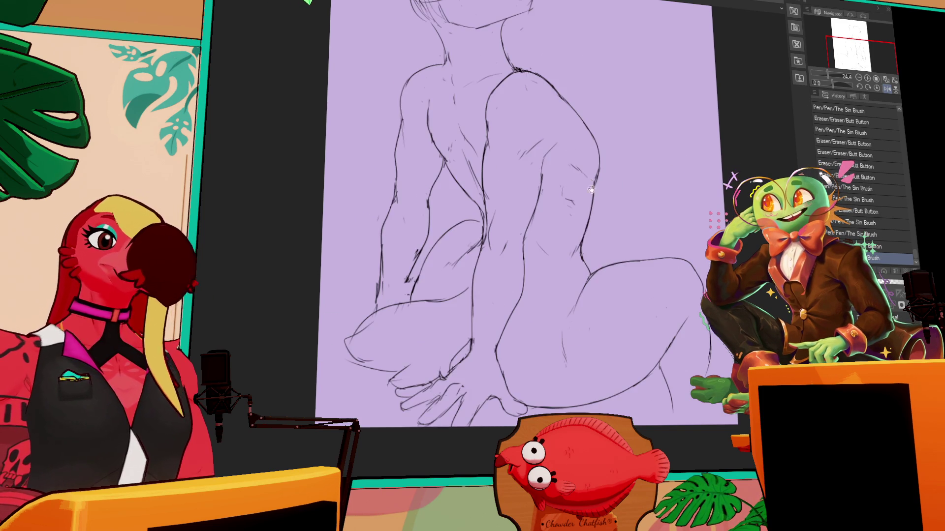
Erase stray lines and touch up small strokes around the hand and foot.
{"action": "scroll", "coordinate": [652, 169], "scroll_direction": "down", "scroll_amount": 2}
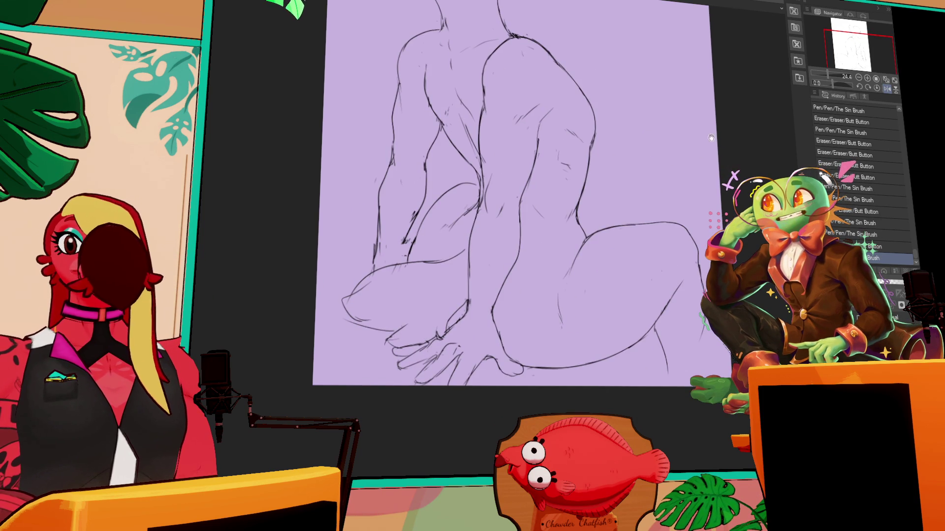
{"action": "scroll", "coordinate": [723, 118], "scroll_direction": "down", "scroll_amount": 3}
{"action": "left_click", "coordinate": [506, 298]}
{"action": "left_click", "coordinate": [505, 298]}
{"action": "left_click", "coordinate": [501, 279]}
{"action": "left_click", "coordinate": [497, 298]}
{"action": "left_click", "coordinate": [494, 300]}
{"action": "left_click", "coordinate": [492, 300]}
{"action": "left_click", "coordinate": [494, 301]}
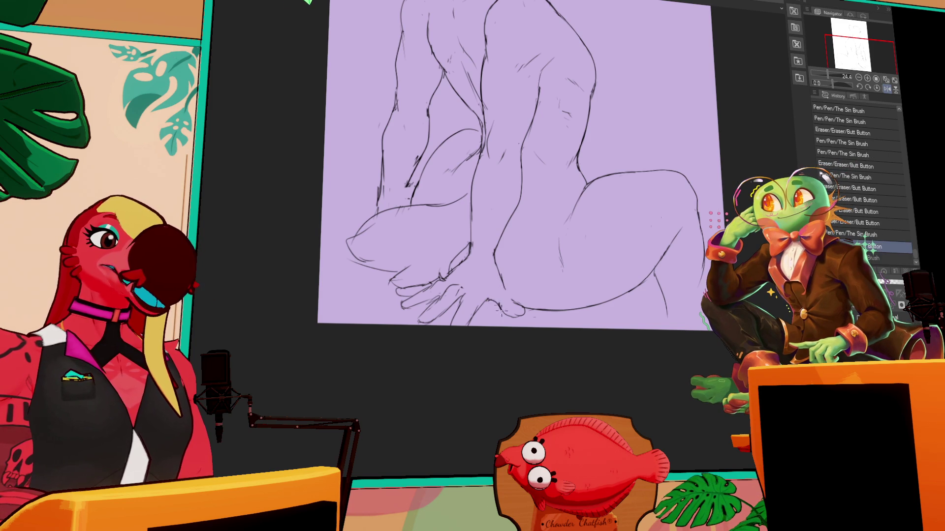
{"action": "left_click", "coordinate": [498, 283]}
{"action": "left_click", "coordinate": [504, 288]}
{"action": "left_click", "coordinate": [507, 288]}
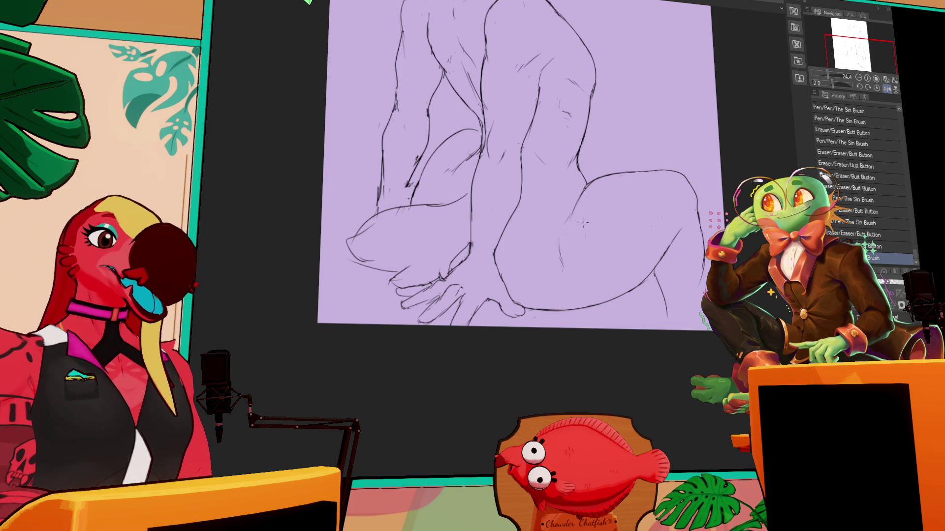
Redraw the right thigh and right leg outline, including its lower contour.
{"action": "mouse_move", "coordinate": [562, 237]}
{"action": "left_mouse_down"}
{"action": "mouse_move", "coordinate": [567, 223]}
{"action": "mouse_move", "coordinate": [580, 231]}
{"action": "left_mouse_up"}
{"action": "left_click_drag", "start_coordinate": [681, 227], "coordinate": [671, 245]}
{"action": "mouse_move", "coordinate": [684, 209]}
{"action": "left_mouse_down"}
{"action": "mouse_move", "coordinate": [654, 252]}
{"action": "mouse_move", "coordinate": [662, 261]}
{"action": "mouse_move", "coordinate": [642, 277]}
{"action": "mouse_move", "coordinate": [622, 349]}
{"action": "left_mouse_up"}
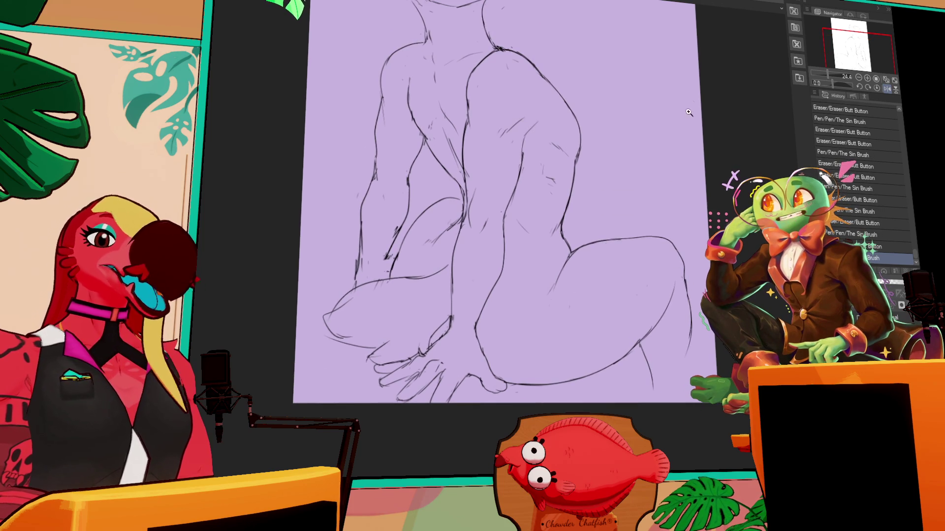
{"action": "left_click_drag", "start_coordinate": [686, 152], "coordinate": [693, 118]}
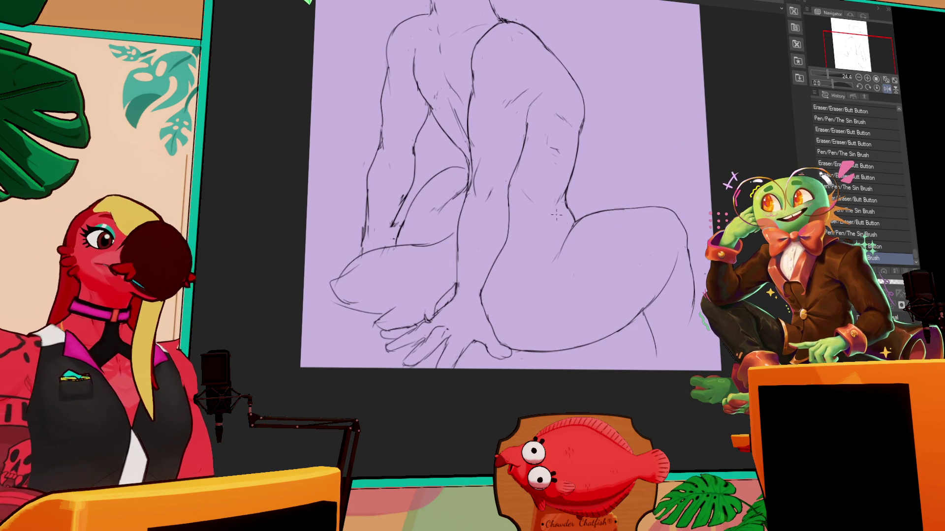
{"action": "left_click_drag", "start_coordinate": [561, 235], "coordinate": [558, 251]}
{"action": "left_click_drag", "start_coordinate": [573, 223], "coordinate": [556, 255]}
{"action": "left_click_drag", "start_coordinate": [574, 291], "coordinate": [570, 313]}
{"action": "left_click_drag", "start_coordinate": [632, 239], "coordinate": [620, 254]}
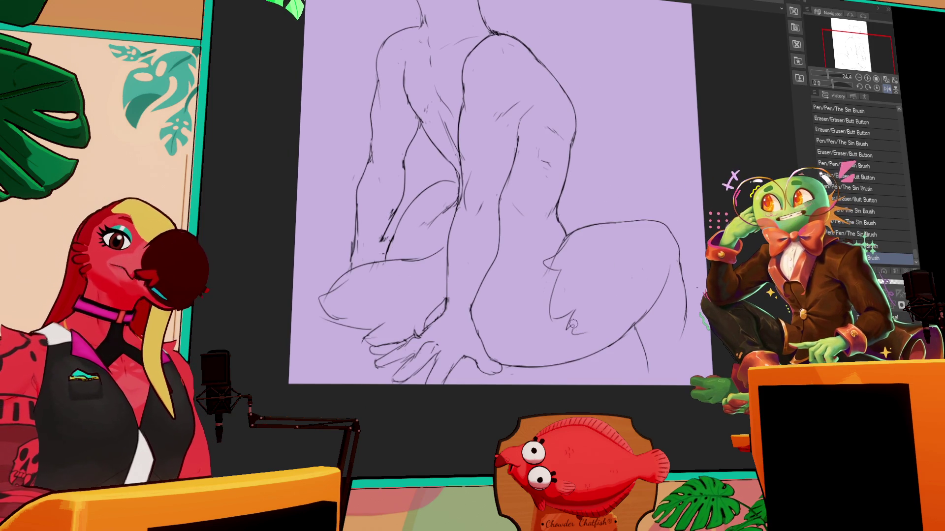
{"action": "mouse_move", "coordinate": [576, 328]}
{"action": "left_mouse_down"}
{"action": "mouse_move", "coordinate": [566, 352]}
{"action": "mouse_move", "coordinate": [579, 360]}
{"action": "mouse_move", "coordinate": [596, 348]}
{"action": "mouse_move", "coordinate": [589, 369]}
{"action": "mouse_move", "coordinate": [603, 350]}
{"action": "left_mouse_up"}
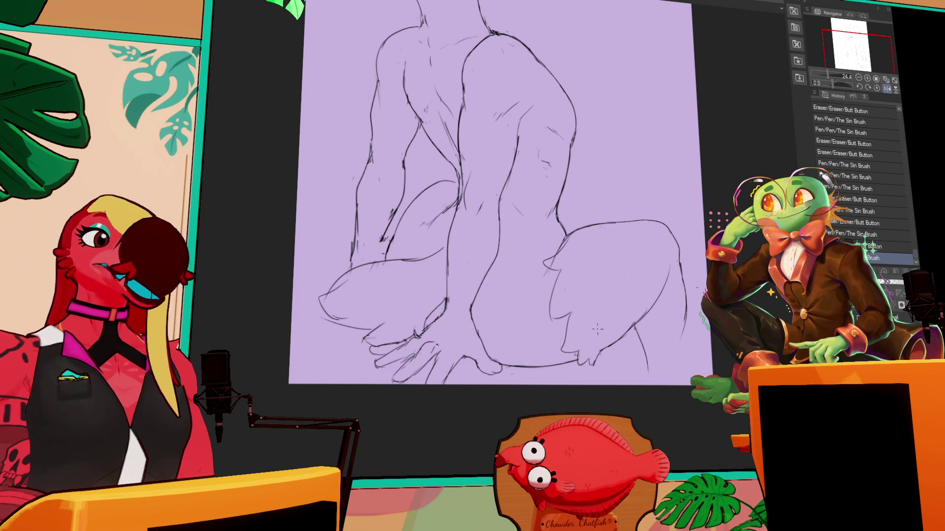
Retouch the left knee contour, undo the last stroke and pan up toward the head.
{"action": "left_click_drag", "start_coordinate": [379, 227], "coordinate": [389, 239]}
{"action": "mouse_move", "coordinate": [382, 231]}
{"action": "left_mouse_down"}
{"action": "mouse_move", "coordinate": [391, 236]}
{"action": "mouse_move", "coordinate": [415, 205]}
{"action": "mouse_move", "coordinate": [420, 217]}
{"action": "left_mouse_up"}
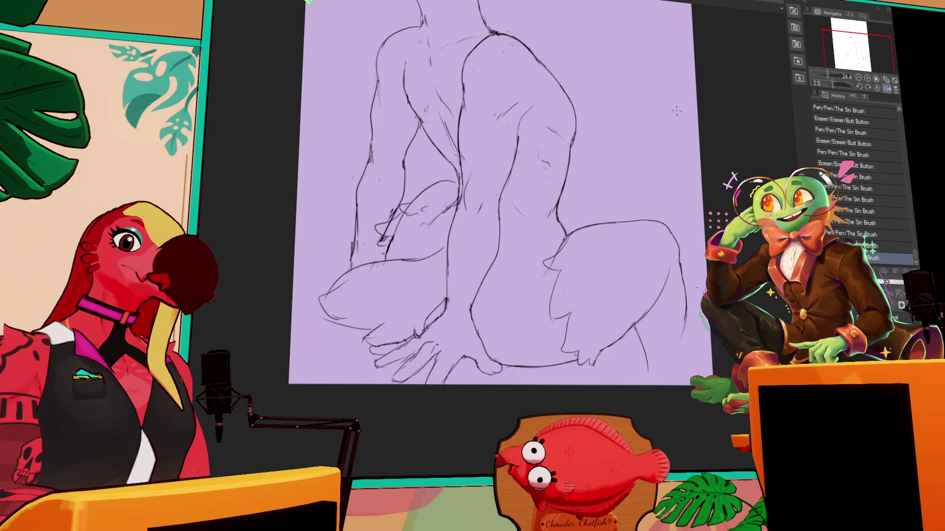
{"action": "mouse_move", "coordinate": [592, 231]}
{"action": "left_mouse_down"}
{"action": "mouse_move", "coordinate": [556, 241]}
{"action": "mouse_move", "coordinate": [572, 232]}
{"action": "left_mouse_up"}
{"action": "key", "text": "ctrl+z"}
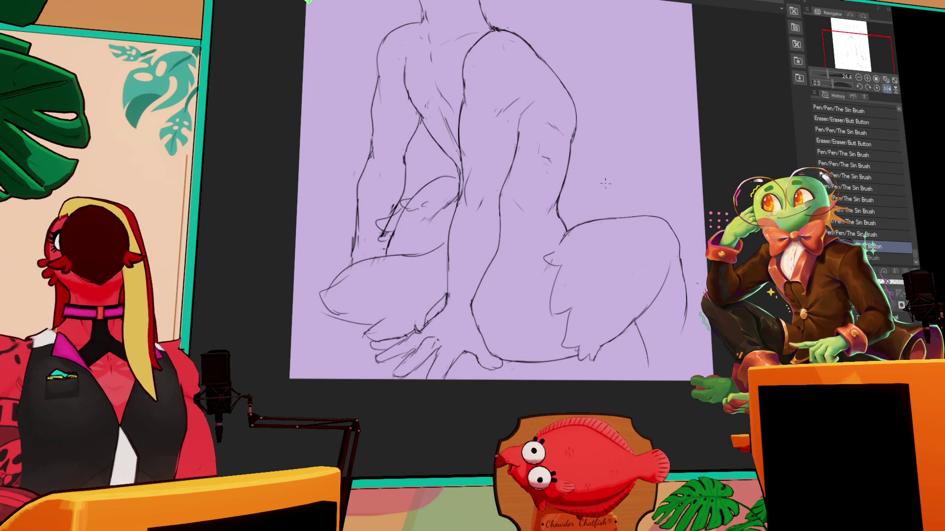
{"action": "left_click_drag", "start_coordinate": [650, 87], "coordinate": [644, 226]}
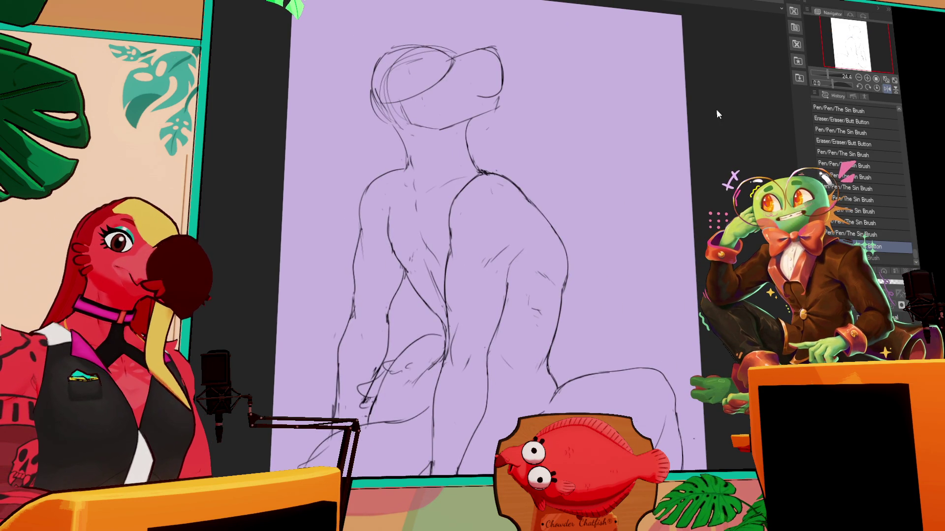
Redraw the line between the legs and add short fur tufts there.
{"action": "left_click_drag", "start_coordinate": [654, 185], "coordinate": [678, 123]}
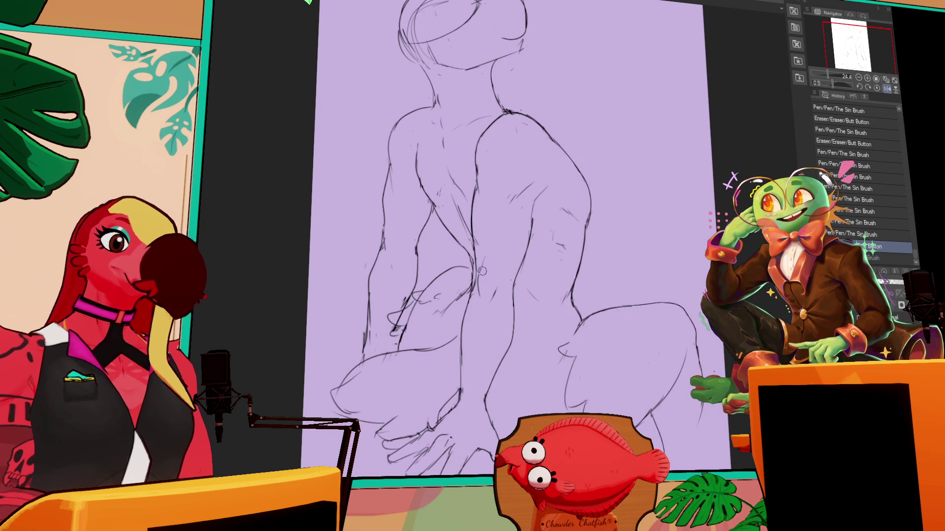
{"action": "mouse_move", "coordinate": [493, 246]}
{"action": "left_mouse_down"}
{"action": "mouse_move", "coordinate": [486, 283]}
{"action": "mouse_move", "coordinate": [447, 321]}
{"action": "left_mouse_up"}
{"action": "left_click", "coordinate": [867, 78]}
{"action": "key", "text": "ctrl+z"}
{"action": "left_click_drag", "start_coordinate": [448, 288], "coordinate": [448, 322]}
{"action": "key", "text": "ctrl+z"}
{"action": "left_click_drag", "start_coordinate": [446, 288], "coordinate": [451, 318]}
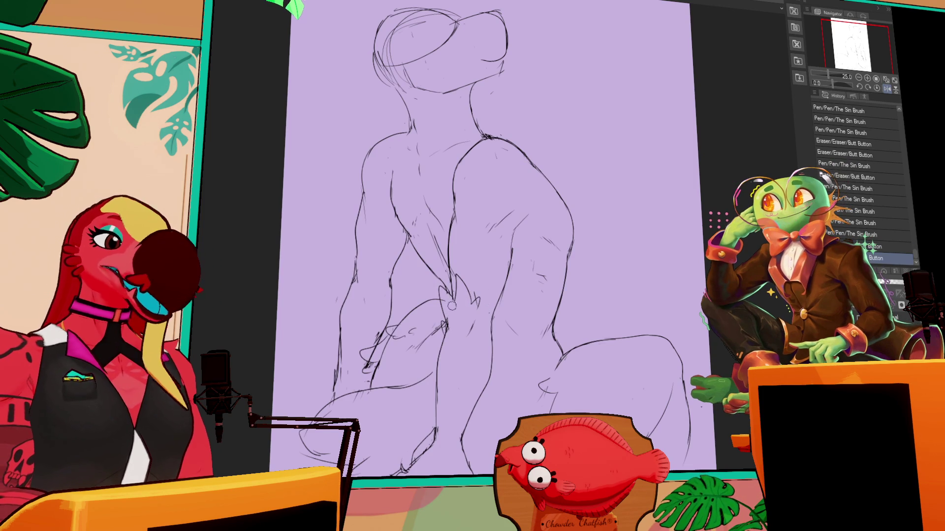
{"action": "mouse_move", "coordinate": [485, 287]}
{"action": "left_mouse_down"}
{"action": "mouse_move", "coordinate": [471, 305]}
{"action": "mouse_move", "coordinate": [485, 316]}
{"action": "left_mouse_up"}
{"action": "mouse_move", "coordinate": [488, 296]}
{"action": "left_mouse_down"}
{"action": "mouse_move", "coordinate": [480, 313]}
{"action": "mouse_move", "coordinate": [472, 303]}
{"action": "mouse_move", "coordinate": [494, 320]}
{"action": "left_mouse_up"}
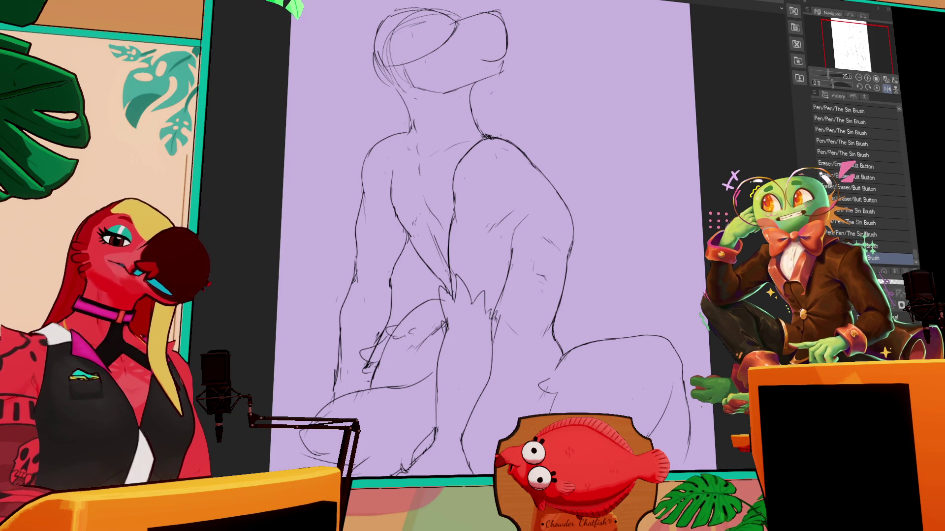
{"action": "left_click_drag", "start_coordinate": [476, 367], "coordinate": [481, 323]}
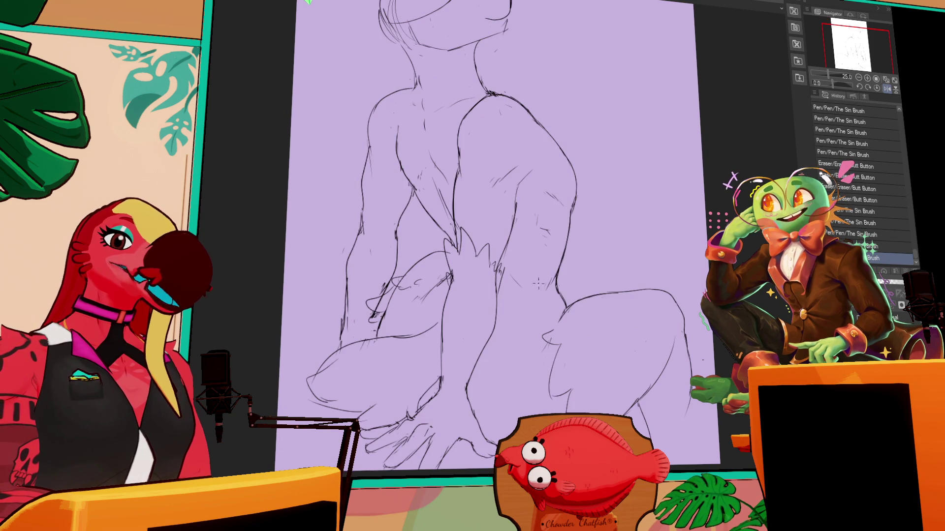
{"action": "left_click_drag", "start_coordinate": [450, 273], "coordinate": [449, 291]}
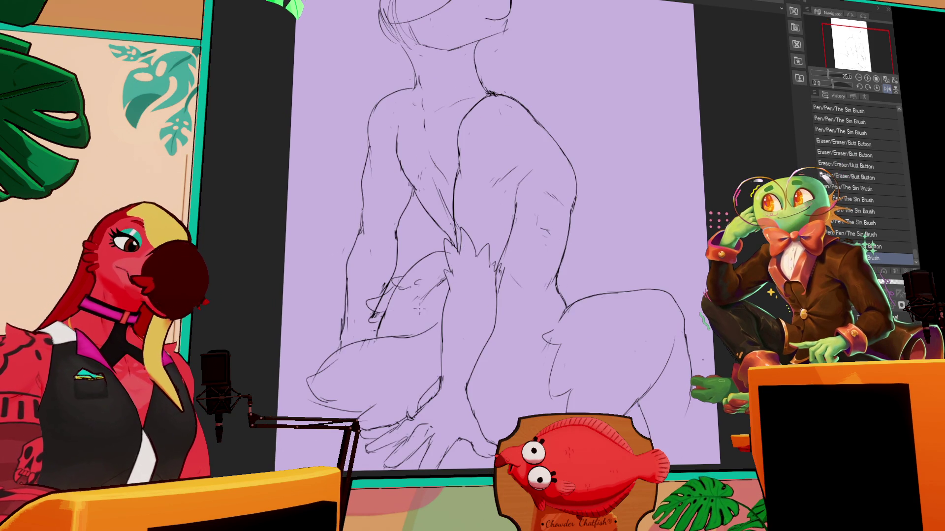
{"action": "key", "text": "ctrl+z"}
Erase stray marks on the body and touch up the lower body lines.
{"action": "left_click_drag", "start_coordinate": [389, 295], "coordinate": [463, 275]}
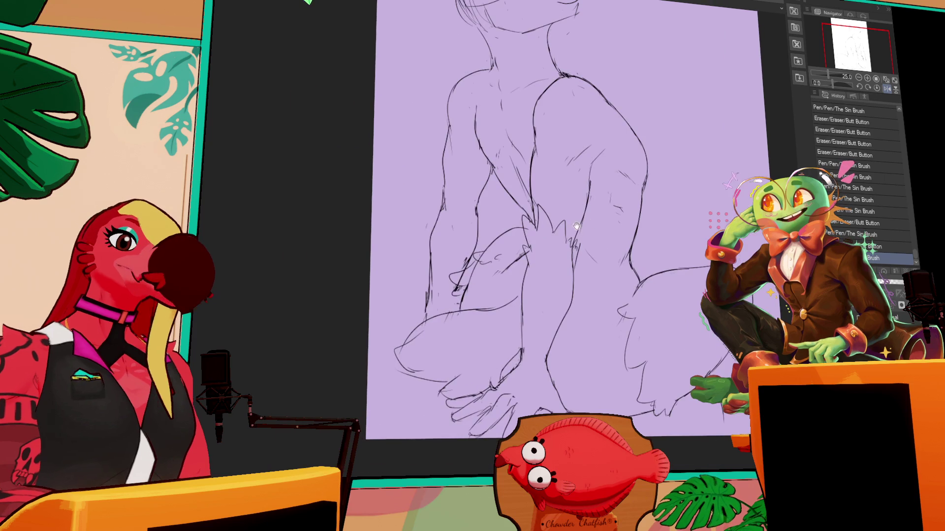
{"action": "left_click", "coordinate": [465, 275]}
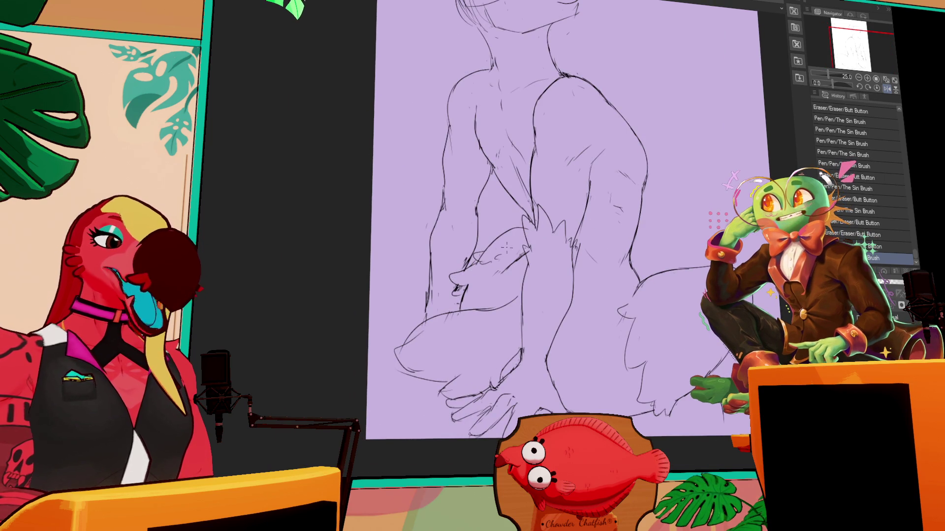
{"action": "left_click", "coordinate": [474, 266]}
{"action": "left_click", "coordinate": [475, 264]}
{"action": "left_click", "coordinate": [475, 264]}
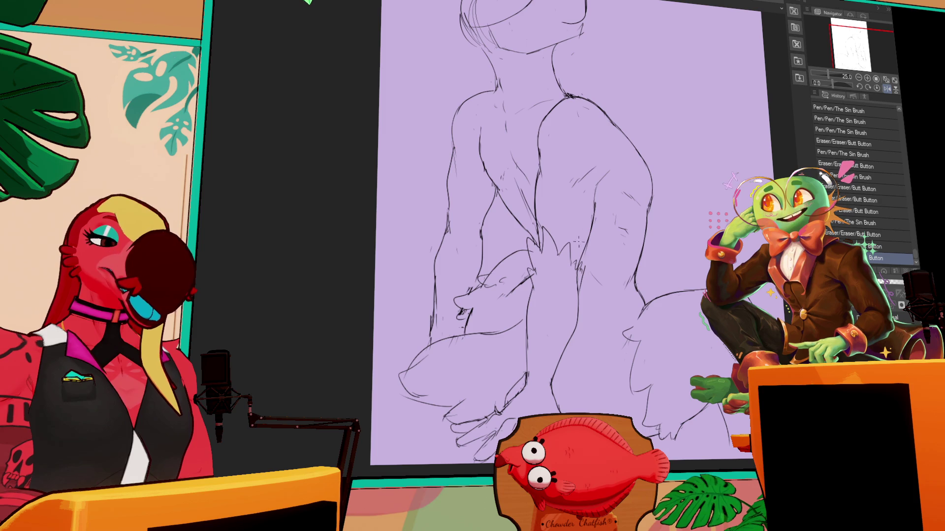
{"action": "scroll", "coordinate": [594, 230], "scroll_direction": "up", "scroll_amount": 3}
{"action": "left_click", "coordinate": [579, 193]}
{"action": "left_click_drag", "start_coordinate": [581, 195], "coordinate": [593, 201]}
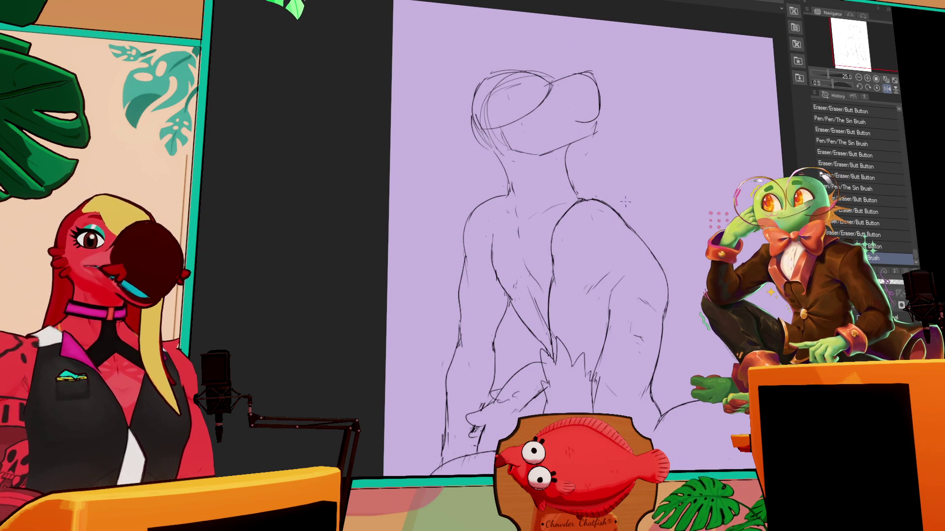
{"action": "scroll", "coordinate": [625, 202], "scroll_direction": "down", "scroll_amount": 3}
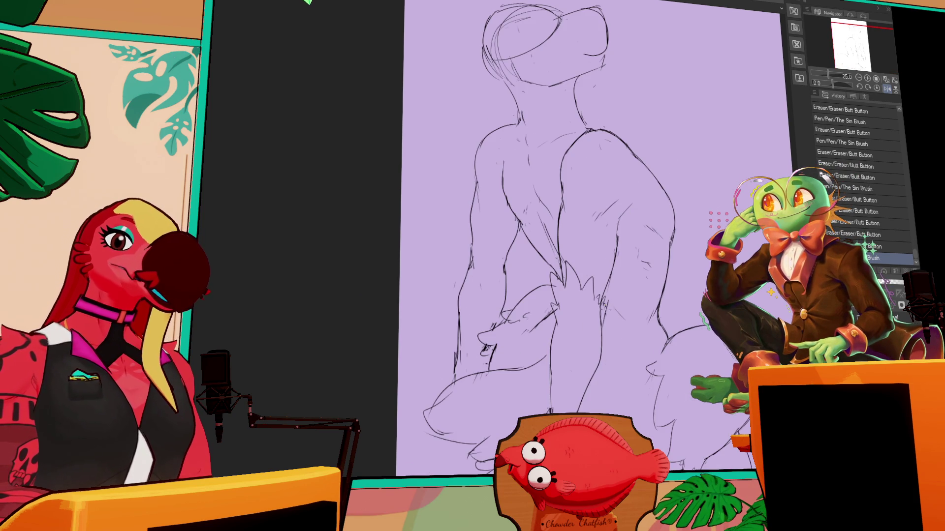
{"action": "mouse_move", "coordinate": [609, 300]}
{"action": "left_mouse_down"}
{"action": "mouse_move", "coordinate": [601, 313]}
{"action": "mouse_move", "coordinate": [607, 301]}
{"action": "mouse_move", "coordinate": [609, 313]}
{"action": "mouse_move", "coordinate": [644, 292]}
{"action": "mouse_move", "coordinate": [656, 272]}
{"action": "left_mouse_up"}
{"action": "left_click_drag", "start_coordinate": [551, 292], "coordinate": [553, 295]}
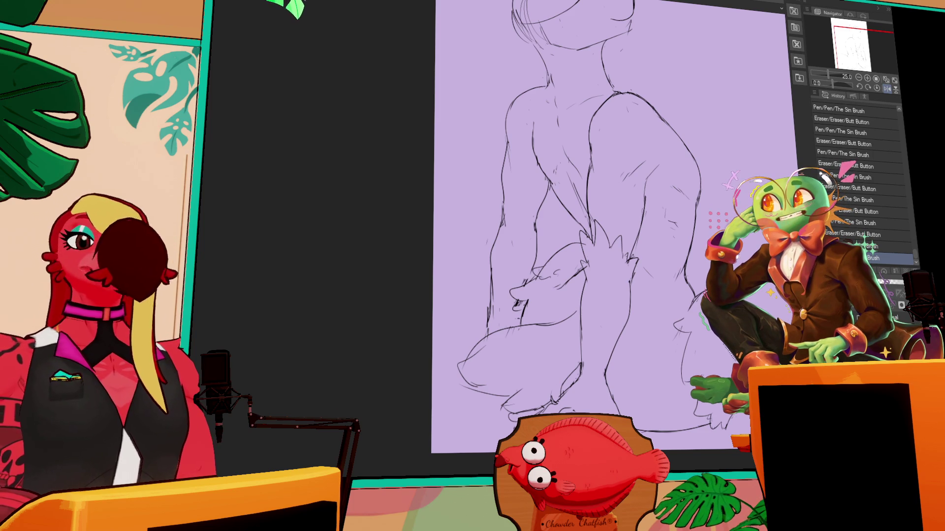
Rework the lines at the lower left and add a new line across the body.
{"action": "left_click_drag", "start_coordinate": [591, 246], "coordinate": [578, 210]}
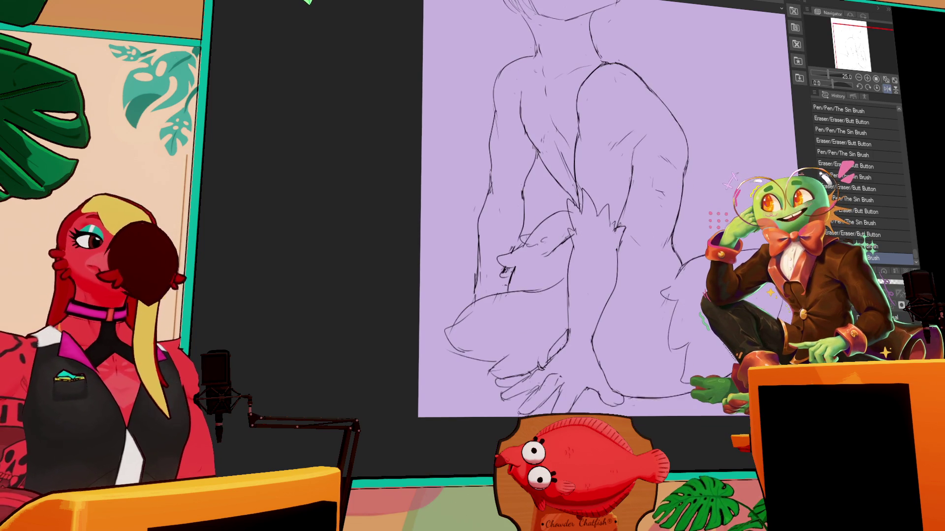
{"action": "mouse_move", "coordinate": [470, 281]}
{"action": "left_mouse_down"}
{"action": "mouse_move", "coordinate": [478, 246]}
{"action": "mouse_move", "coordinate": [456, 302]}
{"action": "mouse_move", "coordinate": [424, 325]}
{"action": "left_mouse_up"}
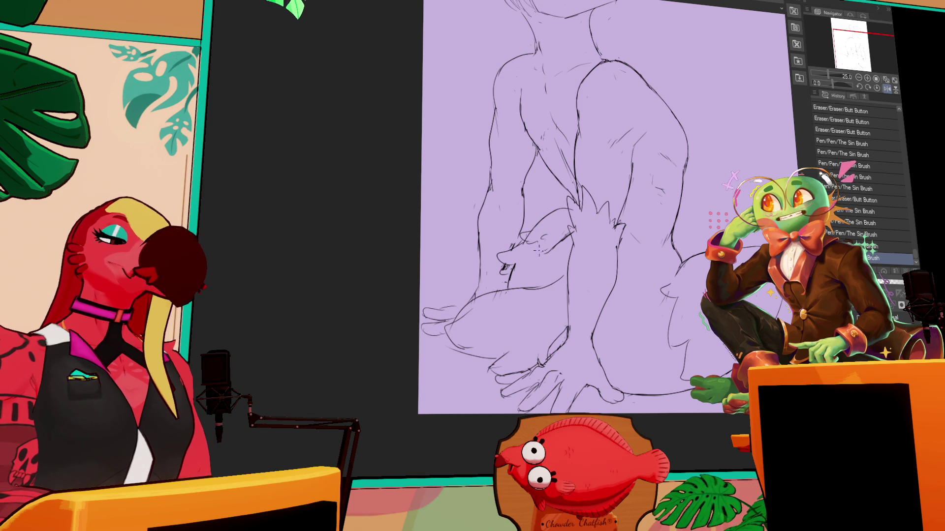
{"action": "scroll", "coordinate": [666, 171], "scroll_direction": "down", "scroll_amount": 1}
{"action": "left_click_drag", "start_coordinate": [487, 329], "coordinate": [450, 307]}
{"action": "mouse_move", "coordinate": [498, 335]}
{"action": "left_mouse_down"}
{"action": "mouse_move", "coordinate": [461, 344]}
{"action": "mouse_move", "coordinate": [520, 338]}
{"action": "left_mouse_up"}
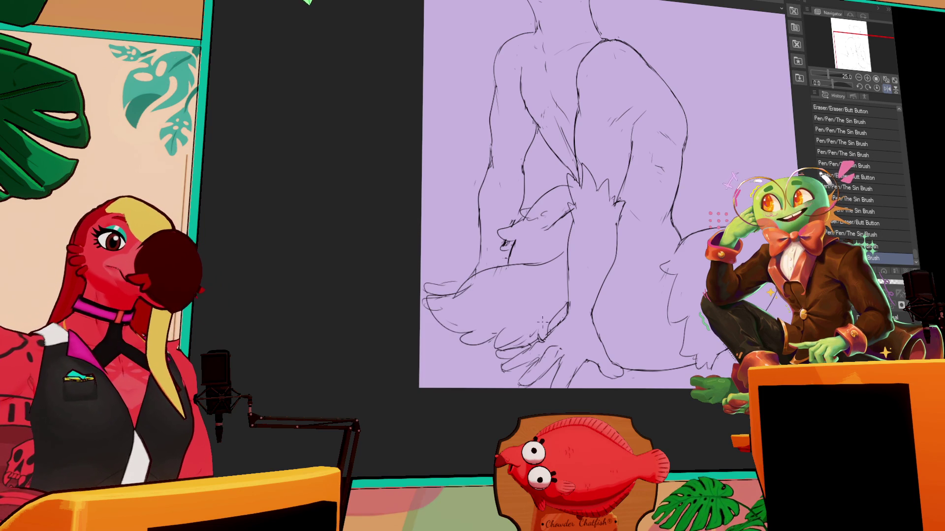
{"action": "mouse_move", "coordinate": [480, 271]}
{"action": "left_mouse_down"}
{"action": "mouse_move", "coordinate": [543, 261]}
{"action": "mouse_move", "coordinate": [541, 243]}
{"action": "left_mouse_up"}
{"action": "mouse_move", "coordinate": [621, 251]}
{"action": "left_mouse_down"}
{"action": "mouse_move", "coordinate": [613, 228]}
{"action": "mouse_move", "coordinate": [613, 252]}
{"action": "left_mouse_up"}
{"action": "mouse_move", "coordinate": [669, 191]}
{"action": "left_mouse_down"}
{"action": "mouse_move", "coordinate": [660, 218]}
{"action": "mouse_move", "coordinate": [618, 251]}
{"action": "mouse_move", "coordinate": [622, 231]}
{"action": "left_mouse_up"}
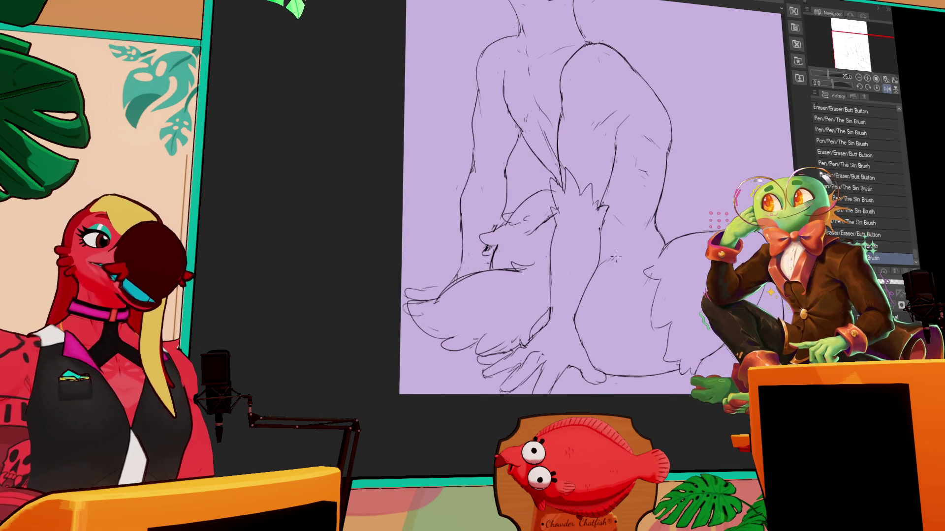
{"action": "scroll", "coordinate": [622, 223], "scroll_direction": "up", "scroll_amount": 1}
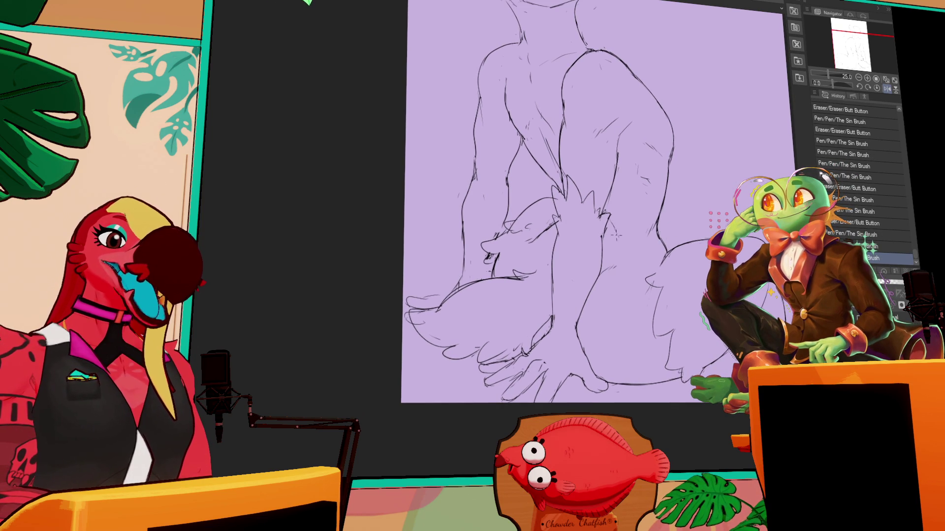
{"action": "left_click_drag", "start_coordinate": [684, 117], "coordinate": [663, 190]}
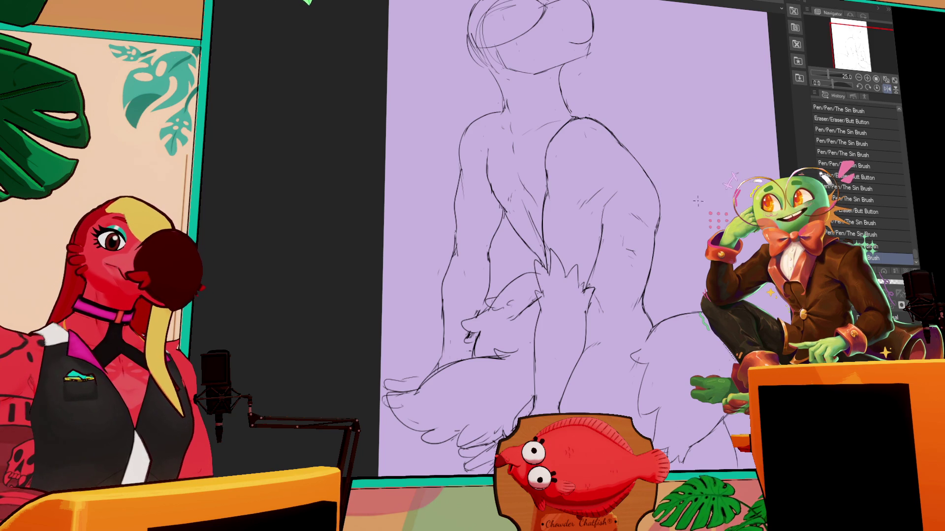
Try short strokes on the upper body, undo them and unflip the mirrored canvas view.
{"action": "left_click_drag", "start_coordinate": [642, 171], "coordinate": [640, 221]}
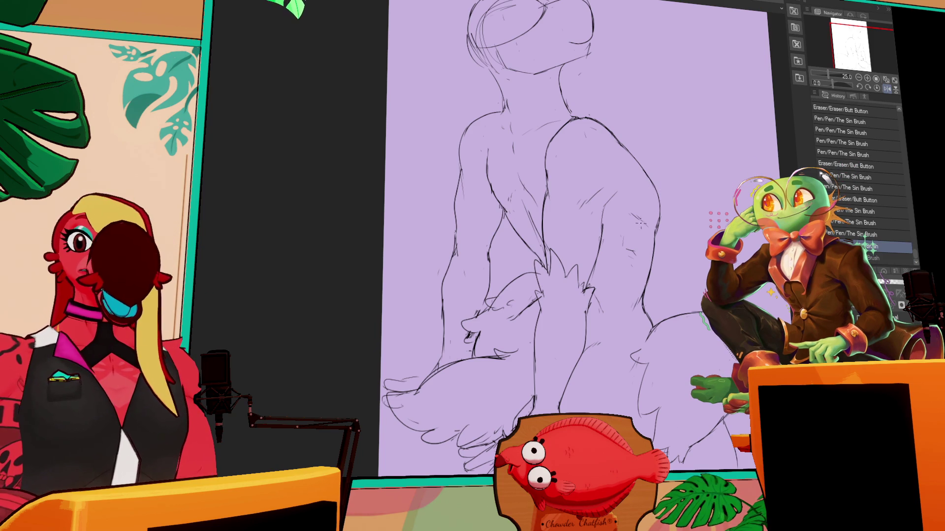
{"action": "mouse_move", "coordinate": [642, 185]}
{"action": "left_mouse_down"}
{"action": "mouse_move", "coordinate": [651, 212]}
{"action": "mouse_move", "coordinate": [648, 205]}
{"action": "left_mouse_up"}
{"action": "key", "text": "ctrl+z"}
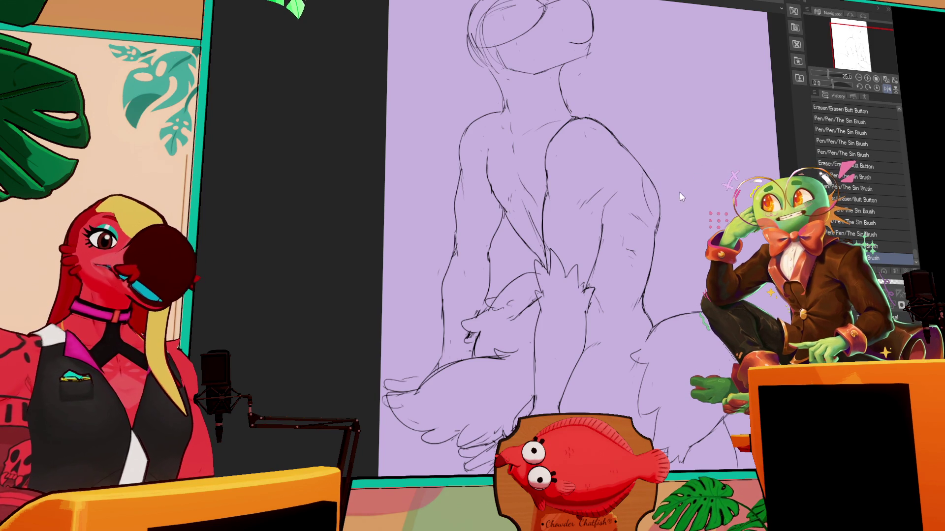
{"action": "key", "text": "h"}
{"action": "key", "text": "ctrl+z"}
{"action": "left_click_drag", "start_coordinate": [680, 302], "coordinate": [687, 302]}
Draw fluffy fur tufts along the neck above the left shoulder.
{"action": "left_click_drag", "start_coordinate": [410, 304], "coordinate": [418, 256]}
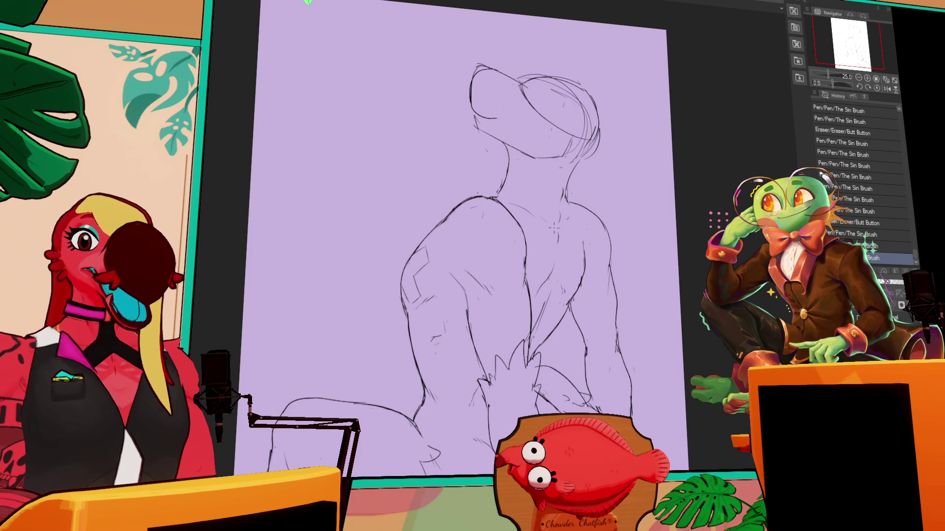
{"action": "left_click_drag", "start_coordinate": [464, 257], "coordinate": [473, 243]}
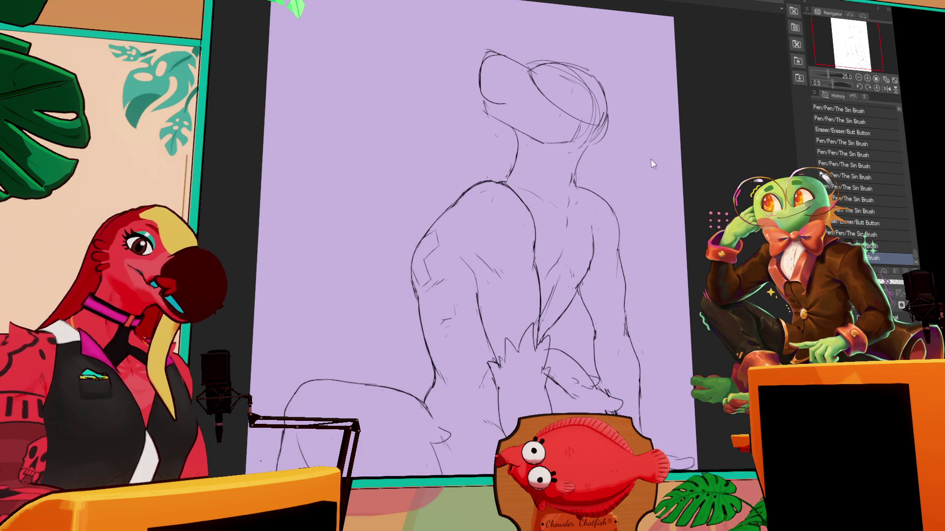
{"action": "left_click_drag", "start_coordinate": [571, 183], "coordinate": [689, 215]}
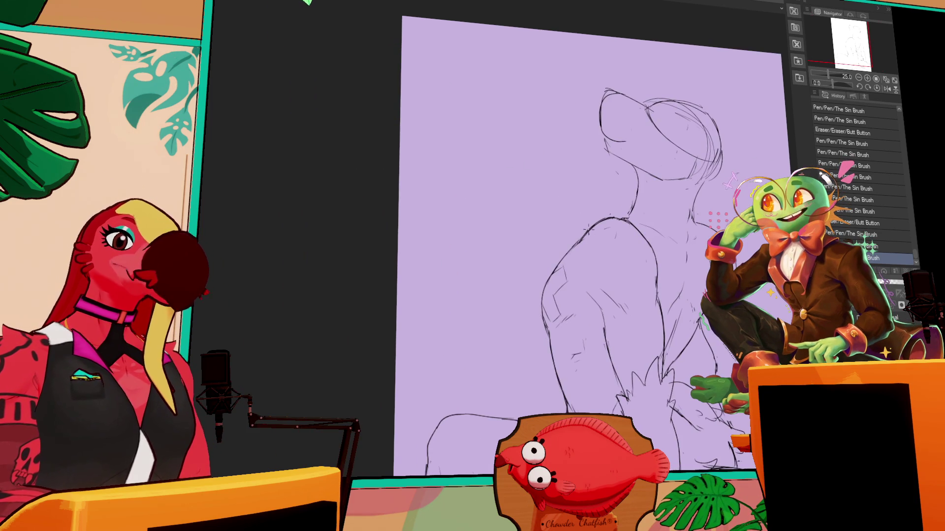
{"action": "left_click_drag", "start_coordinate": [601, 210], "coordinate": [562, 256]}
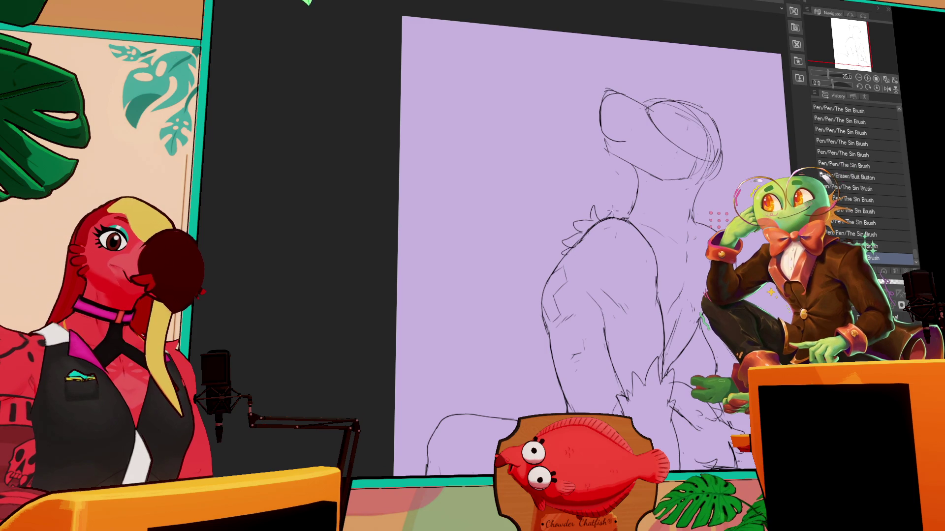
{"action": "scroll", "coordinate": [709, 169], "scroll_direction": "up", "scroll_amount": 2}
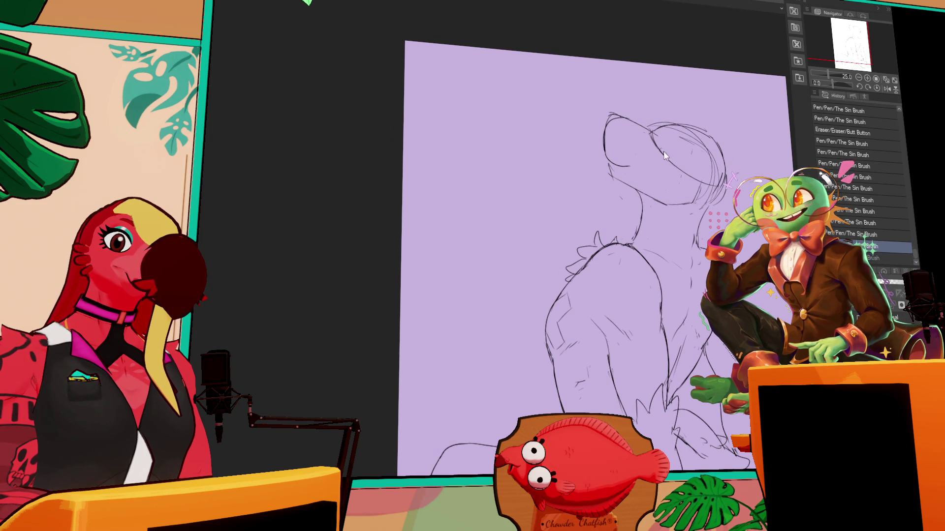
Draw the nose on the snout, reworking it lower down as short strokes.
{"action": "left_click_drag", "start_coordinate": [681, 148], "coordinate": [678, 157]}
{"action": "left_click_drag", "start_coordinate": [607, 120], "coordinate": [598, 152]}
{"action": "left_click_drag", "start_coordinate": [602, 153], "coordinate": [605, 159]}
{"action": "mouse_move", "coordinate": [612, 162]}
{"action": "left_mouse_down"}
{"action": "mouse_move", "coordinate": [641, 167]}
{"action": "mouse_move", "coordinate": [597, 125]}
{"action": "left_mouse_up"}
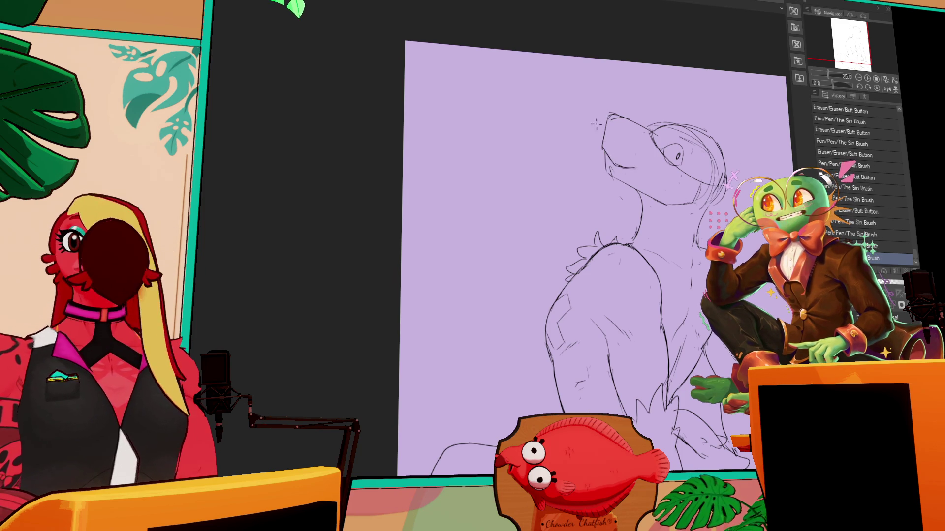
{"action": "left_click_drag", "start_coordinate": [614, 173], "coordinate": [620, 180]}
{"action": "left_click_drag", "start_coordinate": [606, 163], "coordinate": [613, 178]}
{"action": "mouse_move", "coordinate": [602, 157]}
{"action": "left_mouse_down"}
{"action": "mouse_move", "coordinate": [625, 187]}
{"action": "mouse_move", "coordinate": [614, 170]}
{"action": "left_mouse_up"}
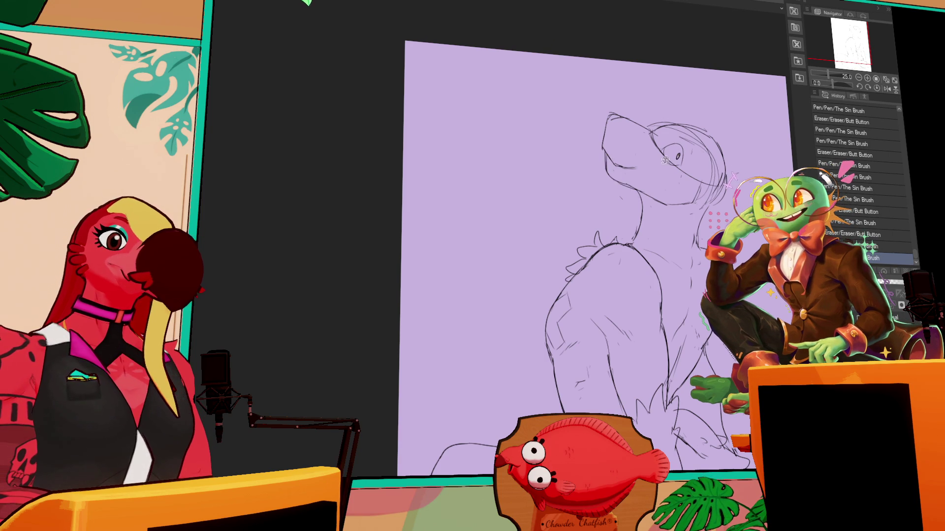
Move the eye into place, refine the lines around it and extend the mouth line.
{"action": "left_click_drag", "start_coordinate": [660, 132], "coordinate": [691, 165]}
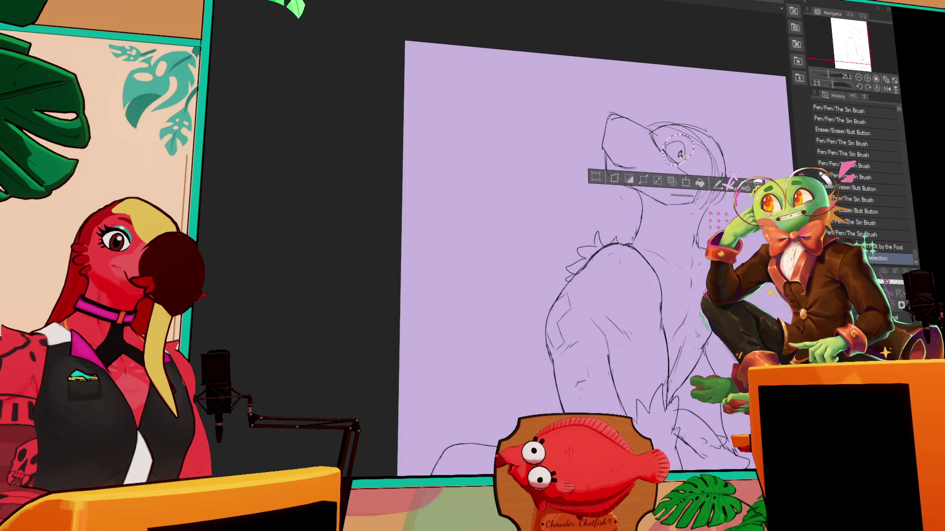
{"action": "key", "text": "ctrl+d"}
{"action": "mouse_move", "coordinate": [648, 134]}
{"action": "left_mouse_down"}
{"action": "mouse_move", "coordinate": [654, 148]}
{"action": "mouse_move", "coordinate": [649, 129]}
{"action": "mouse_move", "coordinate": [691, 138]}
{"action": "mouse_move", "coordinate": [704, 127]}
{"action": "left_mouse_up"}
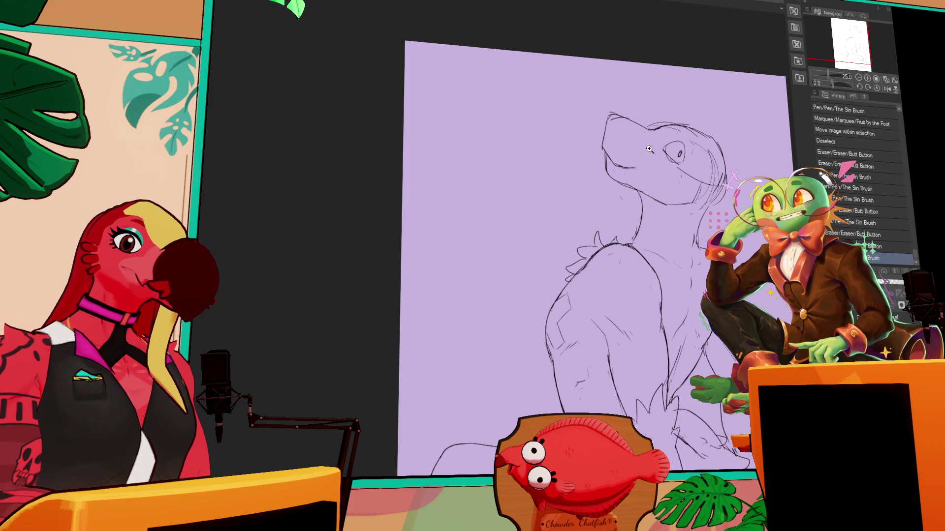
{"action": "left_click_drag", "start_coordinate": [604, 157], "coordinate": [641, 169]}
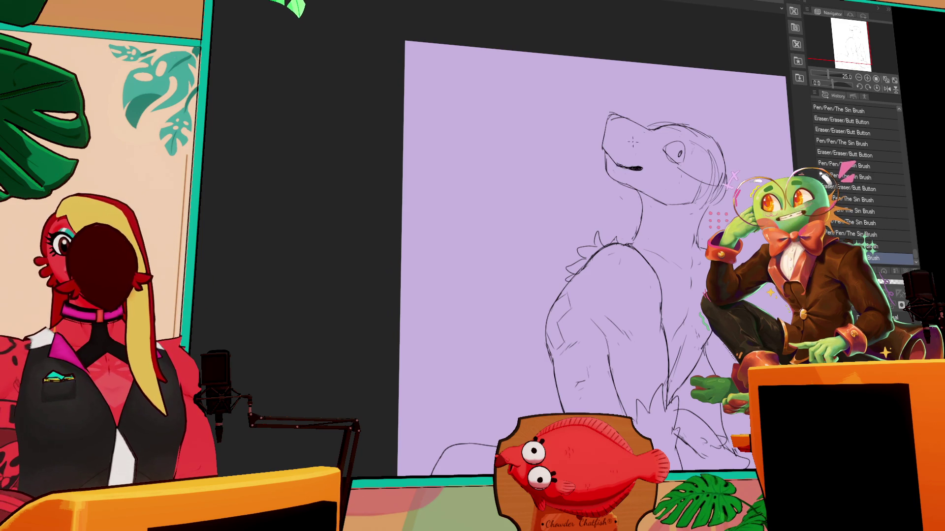
{"action": "scroll", "coordinate": [624, 151], "scroll_direction": "up", "scroll_amount": 1}
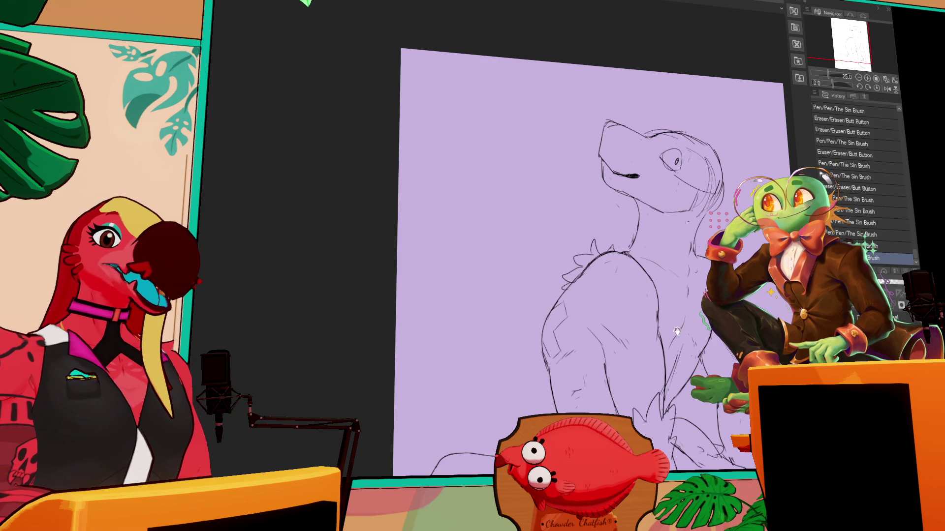
Add short fur strokes on the chest, toggling undo and redo to compare the last stroke.
{"action": "left_click_drag", "start_coordinate": [682, 314], "coordinate": [682, 325]}
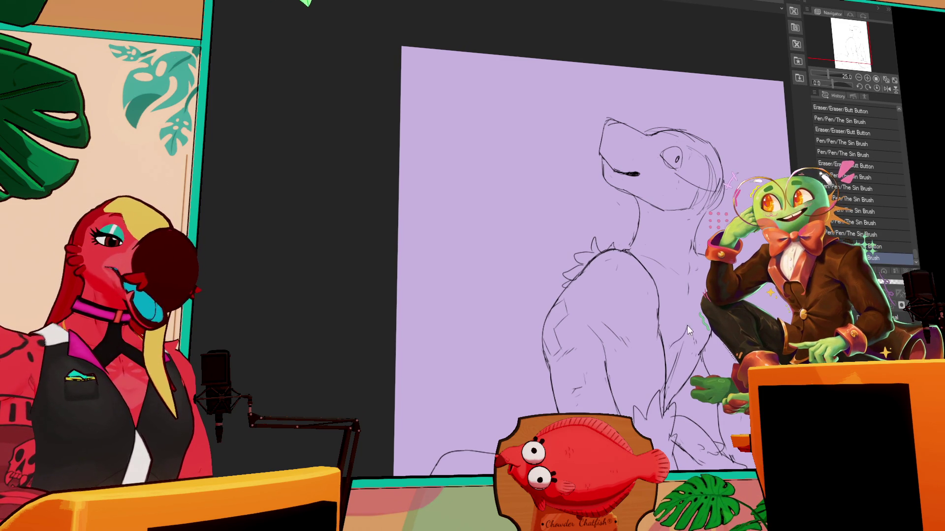
{"action": "left_click_drag", "start_coordinate": [686, 323], "coordinate": [684, 320]}
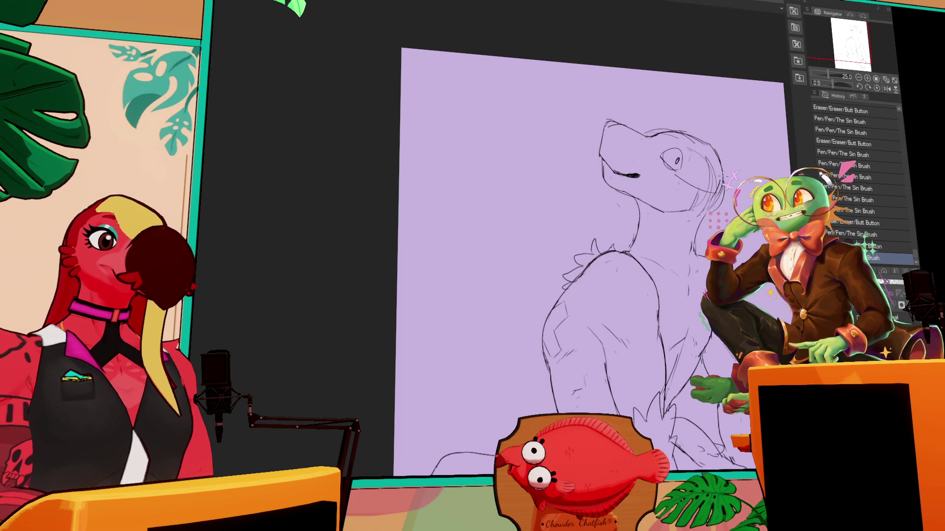
{"action": "left_click_drag", "start_coordinate": [730, 141], "coordinate": [728, 143]}
{"action": "key", "text": "ctrl+z"}
{"action": "key", "text": "ctrl+y"}
{"action": "key", "text": "ctrl+z"}
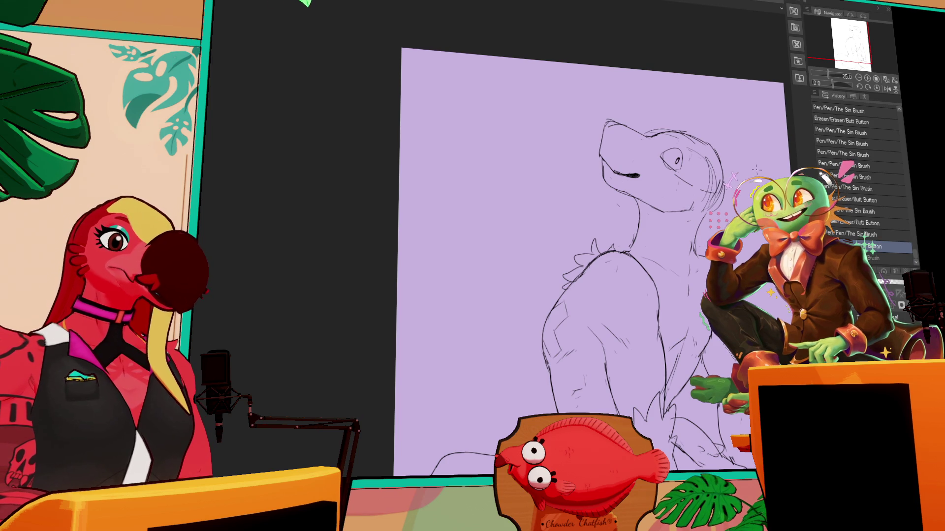
{"action": "key", "text": "ctrl+y"}
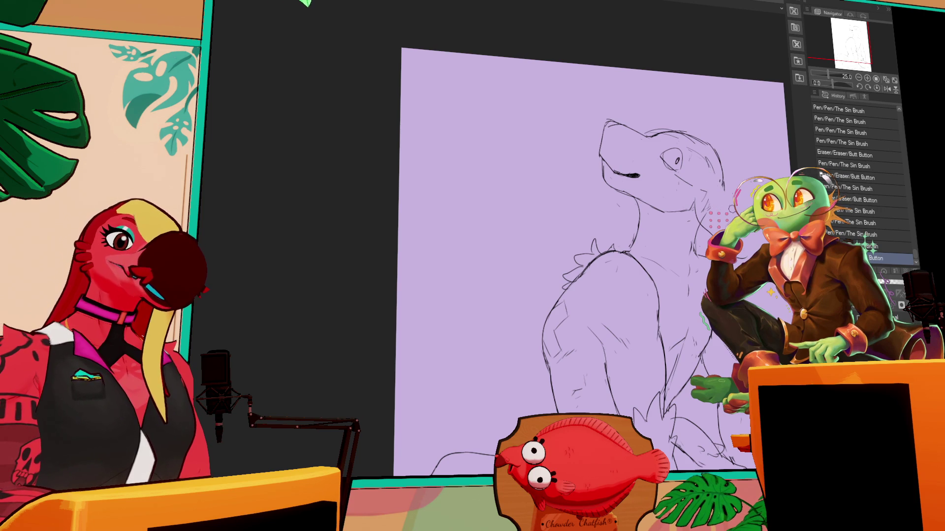
{"action": "key", "text": "ctrl+z"}
{"action": "key", "text": "ctrl+y"}
{"action": "left_click_drag", "start_coordinate": [717, 217], "coordinate": [711, 197]}
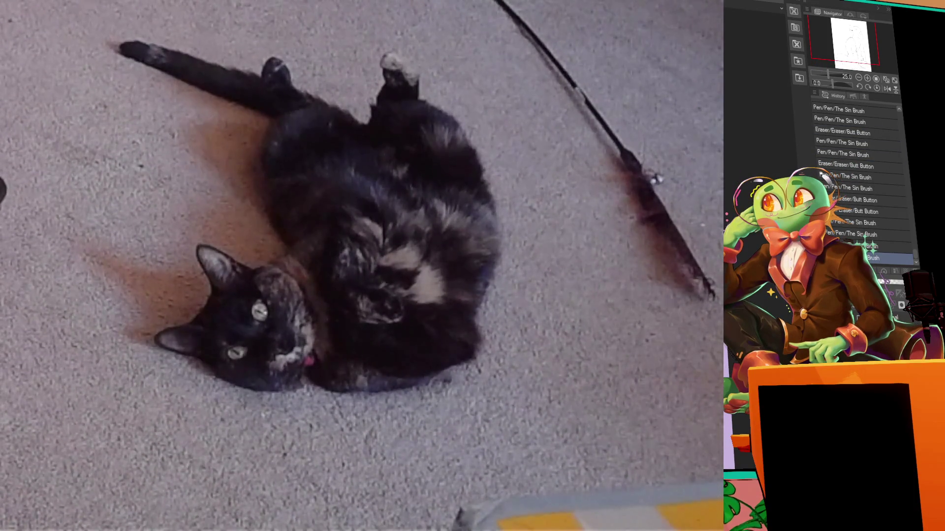
{"action": "key", "text": "ctrl+z"}
{"action": "key", "text": "ctrl+y"}
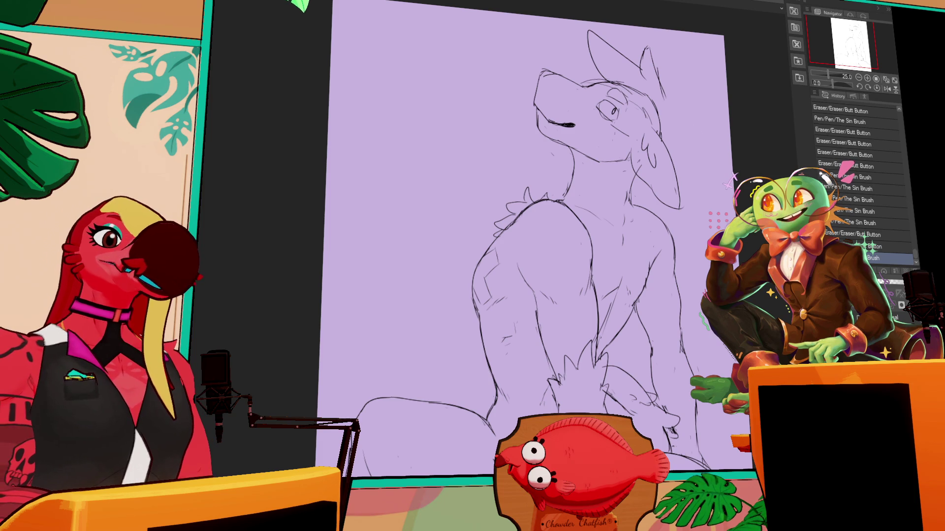
Lasso-select the big shoulder and try an edge touch-up, undoing it.
{"action": "mouse_move", "coordinate": [509, 280]}
{"action": "left_mouse_down"}
{"action": "mouse_move", "coordinate": [475, 310]}
{"action": "mouse_move", "coordinate": [502, 230]}
{"action": "left_mouse_up"}
{"action": "left_click_drag", "start_coordinate": [509, 276], "coordinate": [509, 277]}
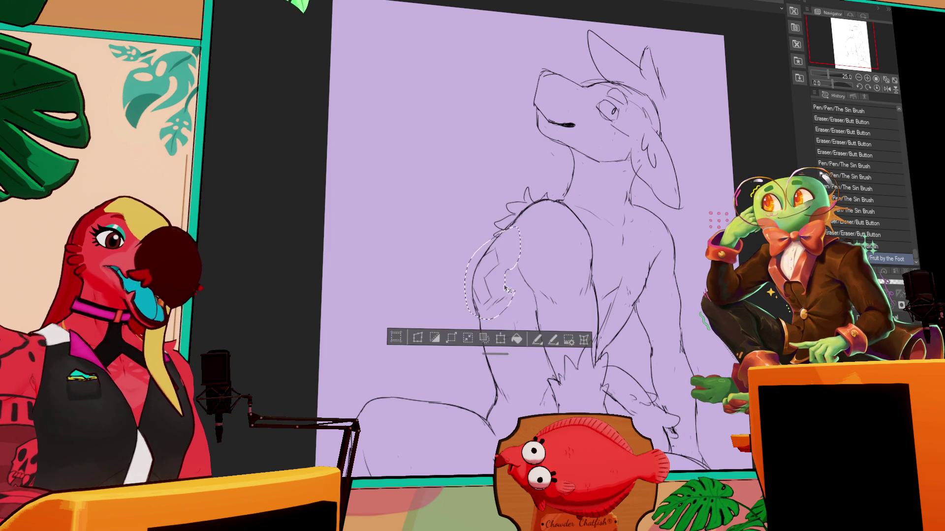
{"action": "key", "text": "ctrl+d"}
{"action": "mouse_move", "coordinate": [475, 307]}
{"action": "left_mouse_down"}
{"action": "mouse_move", "coordinate": [489, 325]}
{"action": "mouse_move", "coordinate": [476, 320]}
{"action": "mouse_move", "coordinate": [481, 329]}
{"action": "mouse_move", "coordinate": [474, 290]}
{"action": "left_mouse_up"}
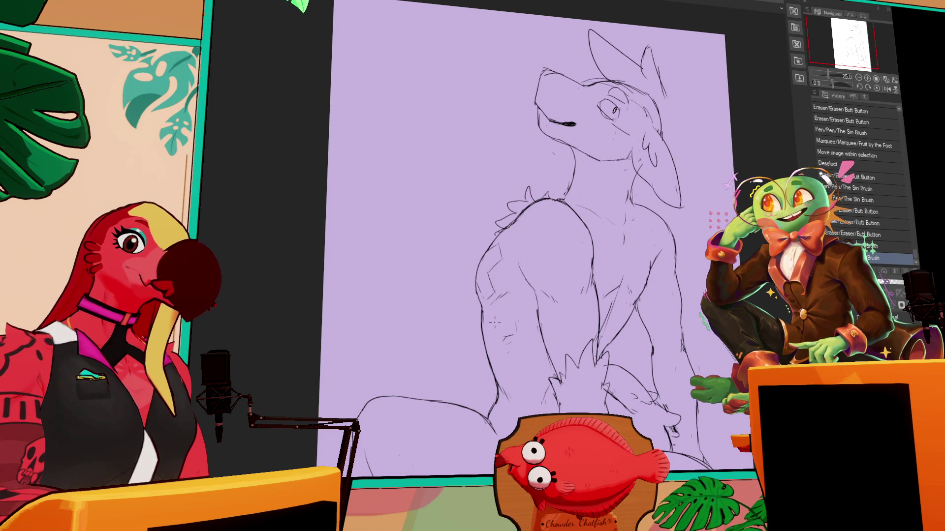
{"action": "key", "text": "ctrl+z"}
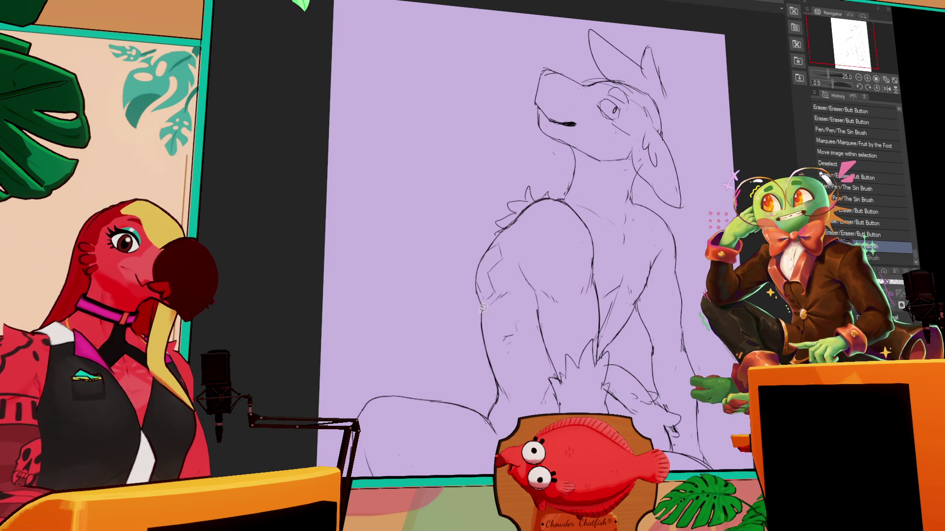
Shift the selected shoulder linework into place, deselect, and refine the shoulder line.
{"action": "left_click_drag", "start_coordinate": [514, 254], "coordinate": [519, 248]}
{"action": "key", "text": "ctrl+d"}
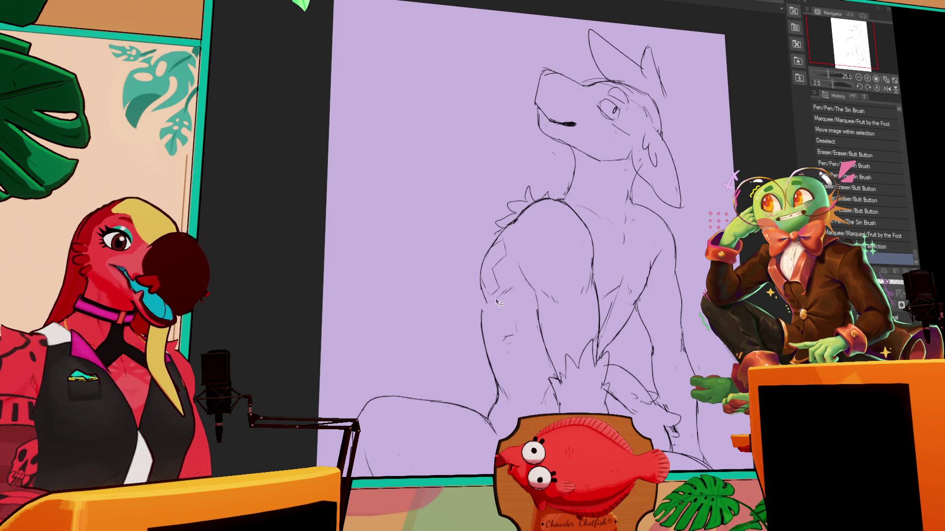
{"action": "left_click_drag", "start_coordinate": [487, 298], "coordinate": [481, 310]}
{"action": "left_click_drag", "start_coordinate": [542, 265], "coordinate": [540, 273]}
{"action": "left_click_drag", "start_coordinate": [484, 297], "coordinate": [481, 307]}
{"action": "left_click_drag", "start_coordinate": [485, 300], "coordinate": [482, 308]}
Erase and redraw the shoulder line and add new lines along the shoulder and neck.
{"action": "left_click_drag", "start_coordinate": [685, 202], "coordinate": [683, 220]}
{"action": "left_click_drag", "start_coordinate": [528, 299], "coordinate": [551, 266]}
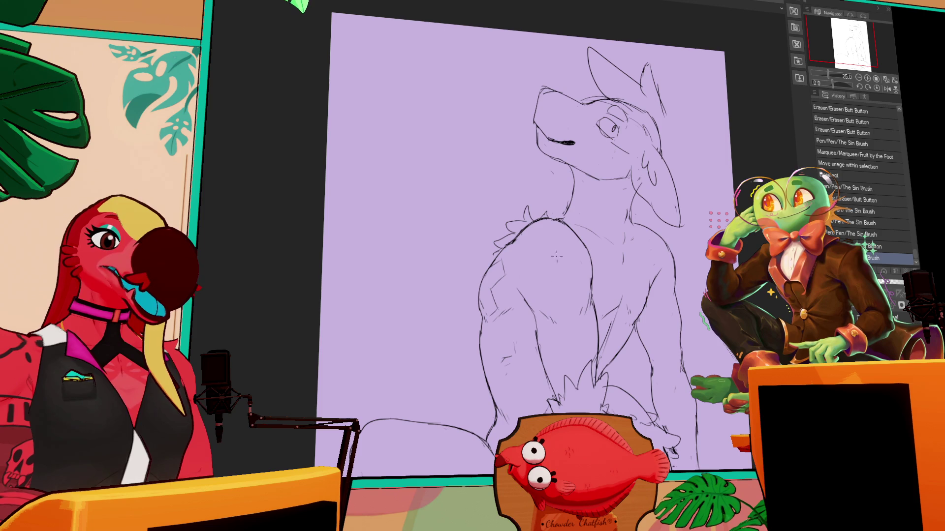
{"action": "left_click_drag", "start_coordinate": [704, 219], "coordinate": [692, 194]}
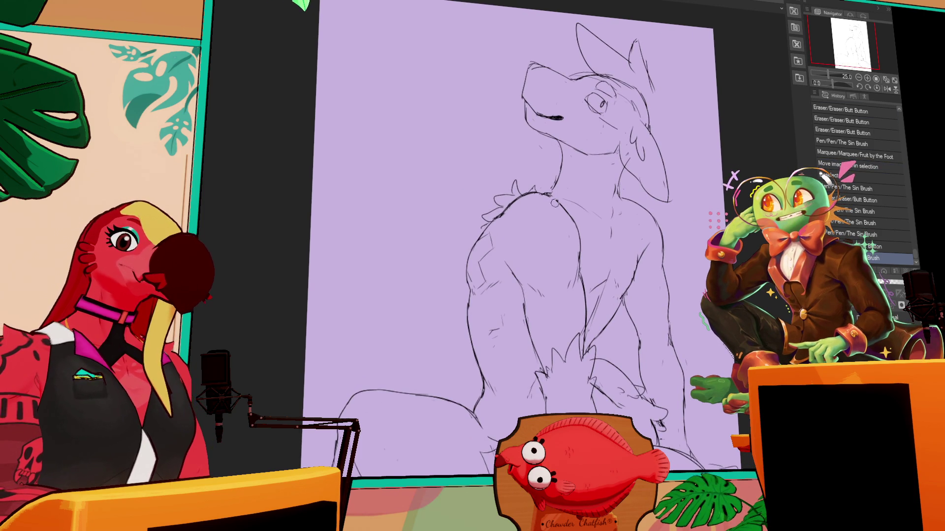
{"action": "mouse_move", "coordinate": [543, 192]}
{"action": "left_mouse_down"}
{"action": "mouse_move", "coordinate": [575, 199]}
{"action": "mouse_move", "coordinate": [582, 233]}
{"action": "mouse_move", "coordinate": [558, 248]}
{"action": "mouse_move", "coordinate": [546, 227]}
{"action": "left_mouse_up"}
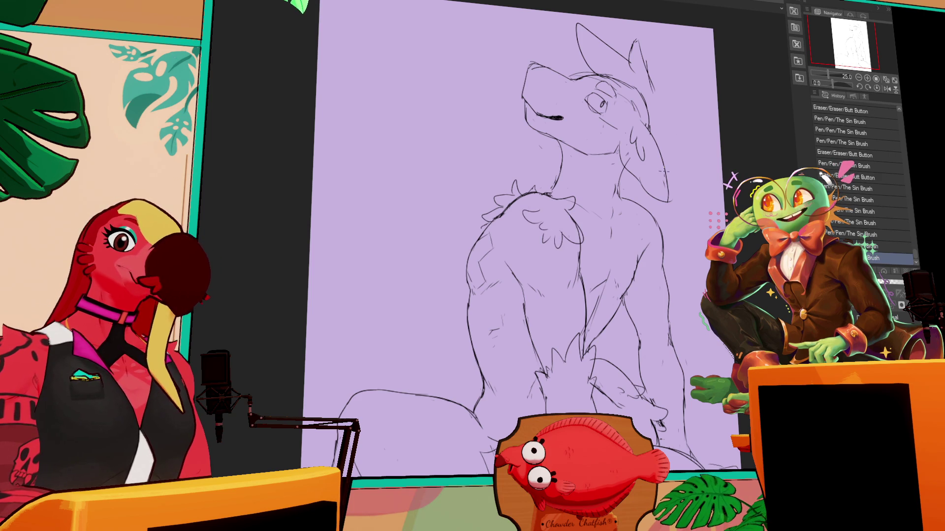
Add short fur strokes to the chest and refine the chest lines down toward the legs.
{"action": "mouse_move", "coordinate": [642, 207]}
{"action": "left_mouse_down"}
{"action": "mouse_move", "coordinate": [655, 219]}
{"action": "mouse_move", "coordinate": [646, 195]}
{"action": "mouse_move", "coordinate": [679, 243]}
{"action": "mouse_move", "coordinate": [662, 237]}
{"action": "left_mouse_up"}
{"action": "mouse_move", "coordinate": [583, 231]}
{"action": "left_mouse_down"}
{"action": "mouse_move", "coordinate": [556, 241]}
{"action": "mouse_move", "coordinate": [573, 242]}
{"action": "mouse_move", "coordinate": [576, 232]}
{"action": "left_mouse_up"}
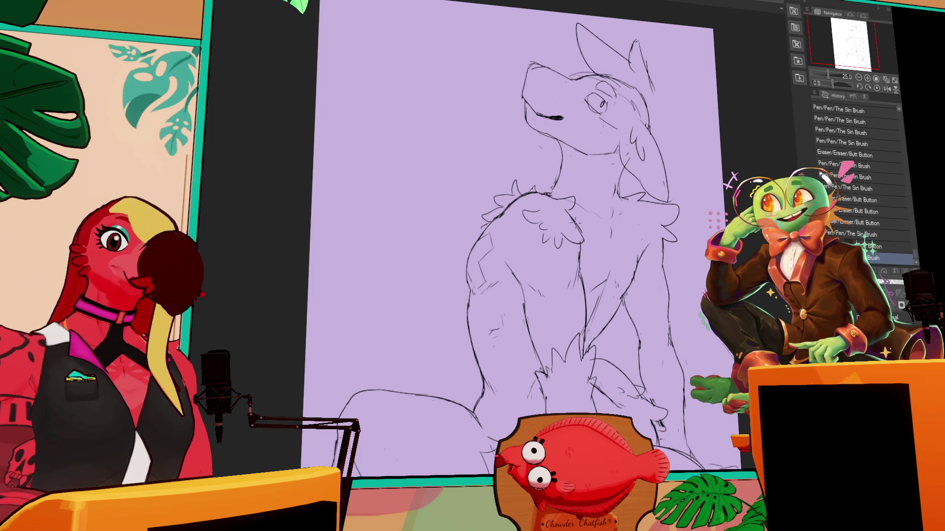
{"action": "left_click_drag", "start_coordinate": [707, 170], "coordinate": [703, 157]}
{"action": "left_click_drag", "start_coordinate": [606, 241], "coordinate": [585, 317]}
{"action": "mouse_move", "coordinate": [597, 272]}
{"action": "left_mouse_down"}
{"action": "mouse_move", "coordinate": [580, 315]}
{"action": "mouse_move", "coordinate": [580, 291]}
{"action": "mouse_move", "coordinate": [602, 291]}
{"action": "mouse_move", "coordinate": [590, 288]}
{"action": "mouse_move", "coordinate": [607, 251]}
{"action": "mouse_move", "coordinate": [604, 264]}
{"action": "left_mouse_up"}
{"action": "left_click_drag", "start_coordinate": [551, 240], "coordinate": [547, 250]}
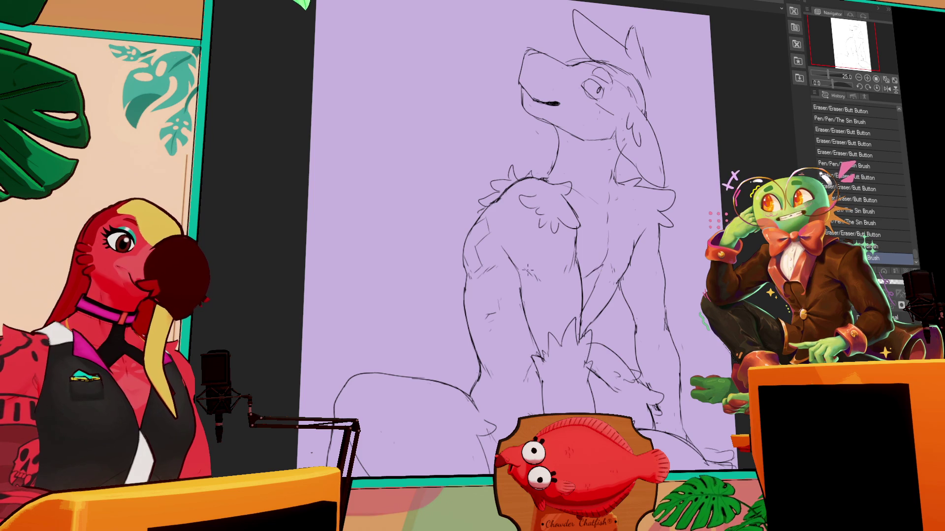
{"action": "left_click_drag", "start_coordinate": [503, 334], "coordinate": [502, 356]}
{"action": "left_click_drag", "start_coordinate": [541, 330], "coordinate": [545, 340]}
{"action": "scroll", "coordinate": [544, 340], "scroll_direction": "down", "scroll_amount": 3}
Redo a small pen stroke, erase a stray mark, and redraw the bent left leg's curve.
{"action": "left_click", "coordinate": [480, 327]}
{"action": "key", "text": "ctrl+z"}
{"action": "left_click_drag", "start_coordinate": [480, 327], "coordinate": [502, 337]}
{"action": "scroll", "coordinate": [647, 279], "scroll_direction": "down", "scroll_amount": 1}
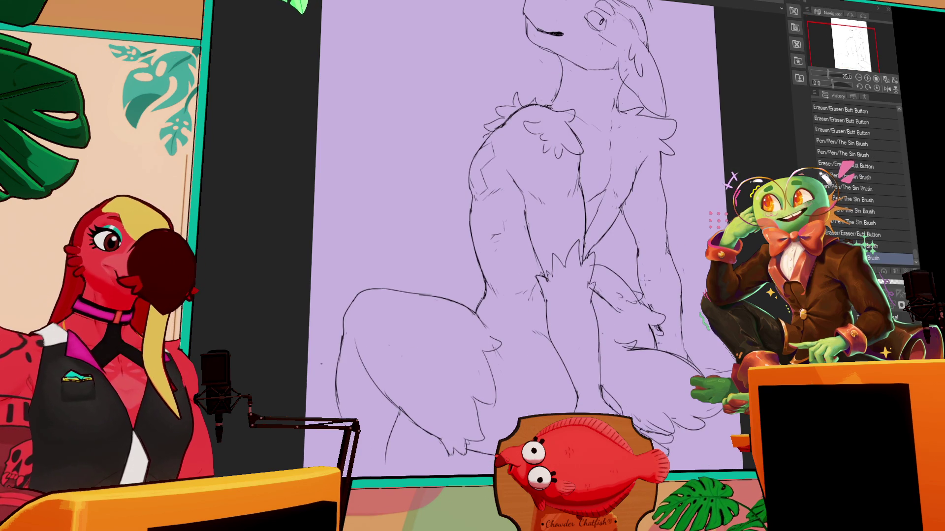
{"action": "left_click_drag", "start_coordinate": [601, 297], "coordinate": [598, 279]}
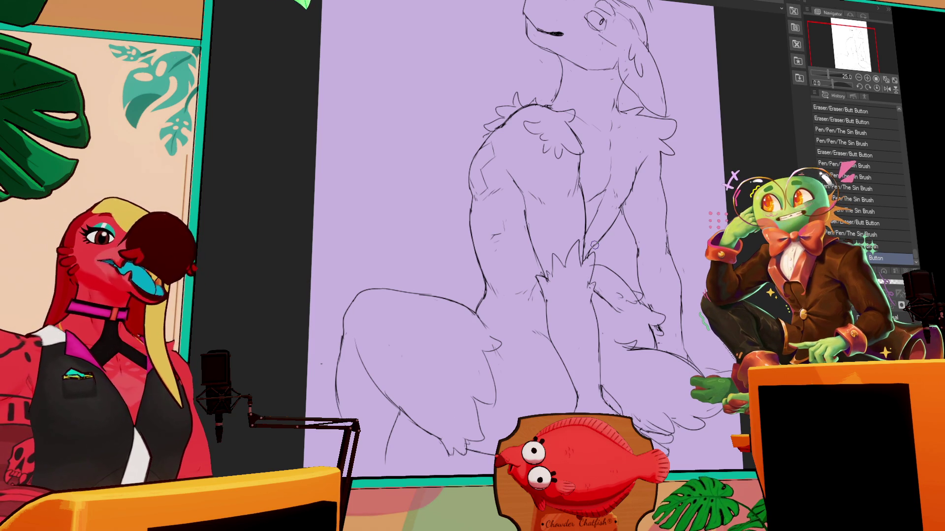
{"action": "left_click_drag", "start_coordinate": [562, 439], "coordinate": [576, 407]}
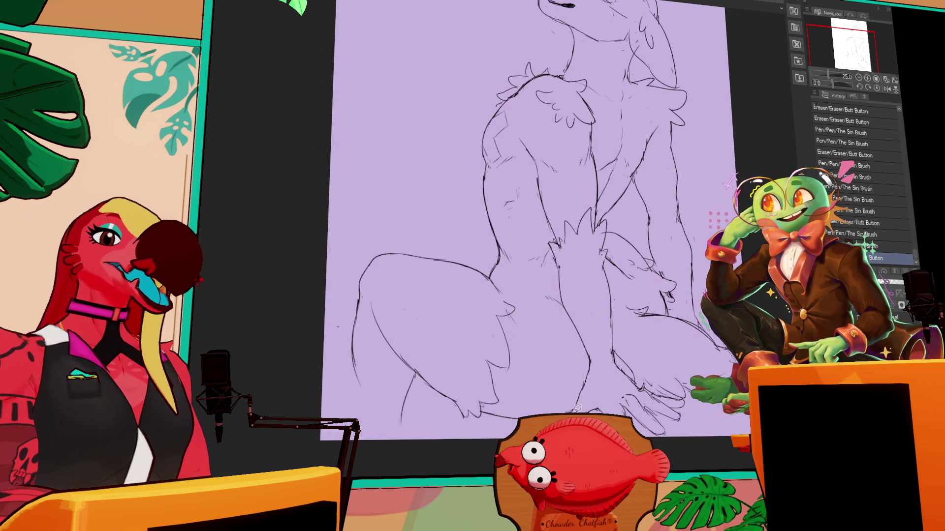
{"action": "mouse_move", "coordinate": [511, 436]}
{"action": "left_mouse_down"}
{"action": "mouse_move", "coordinate": [391, 406]}
{"action": "mouse_move", "coordinate": [347, 349]}
{"action": "mouse_move", "coordinate": [485, 258]}
{"action": "mouse_move", "coordinate": [555, 365]}
{"action": "left_mouse_up"}
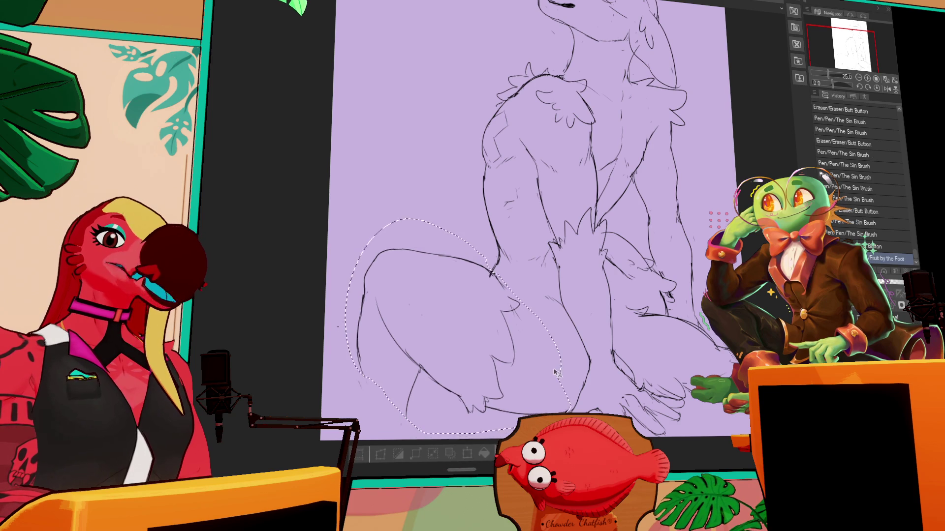
Deselect the lassoed thigh, then erase and redraw the overlapping lines where the legs cross.
{"action": "key", "text": "ctrl+d"}
{"action": "mouse_move", "coordinate": [485, 272]}
{"action": "left_mouse_down"}
{"action": "mouse_move", "coordinate": [504, 293]}
{"action": "mouse_move", "coordinate": [506, 276]}
{"action": "left_mouse_up"}
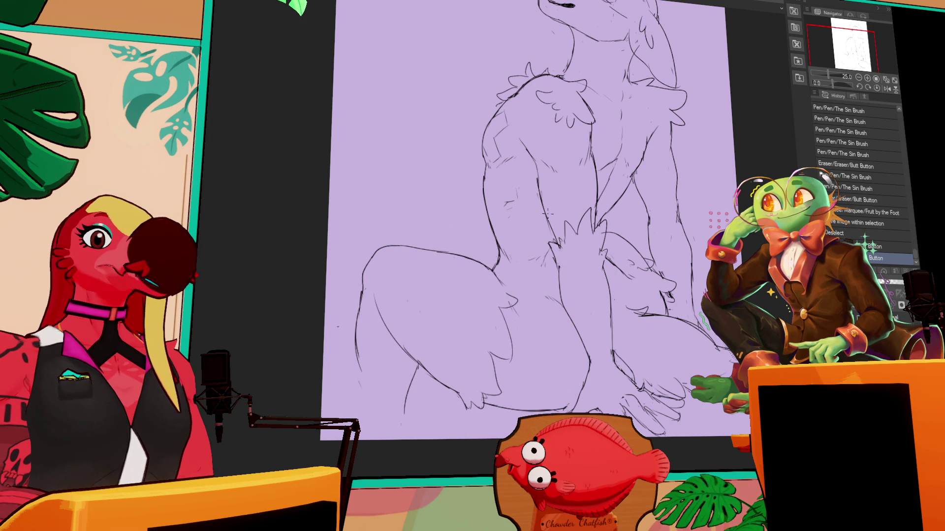
{"action": "left_click_drag", "start_coordinate": [493, 270], "coordinate": [525, 272]}
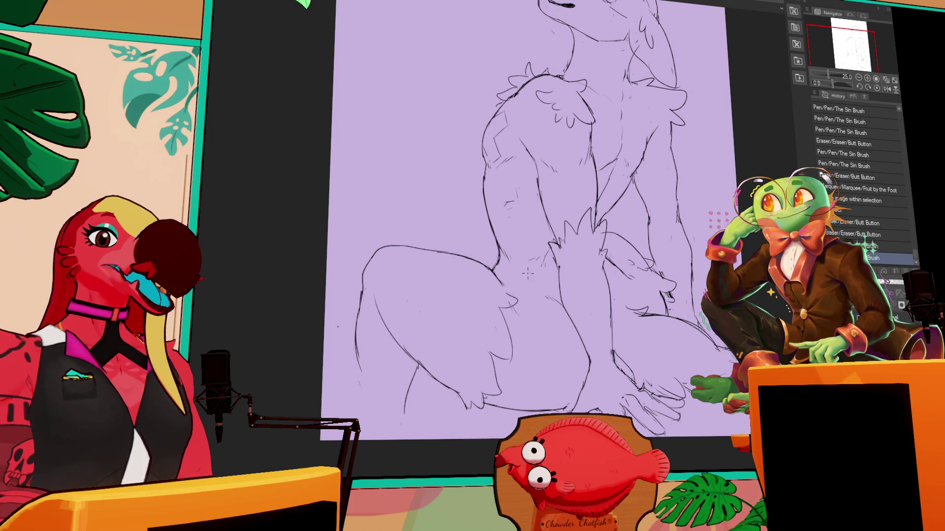
{"action": "mouse_move", "coordinate": [602, 229]}
{"action": "left_mouse_down"}
{"action": "mouse_move", "coordinate": [589, 258]}
{"action": "mouse_move", "coordinate": [601, 253]}
{"action": "left_mouse_up"}
{"action": "mouse_move", "coordinate": [681, 200]}
{"action": "left_mouse_down"}
{"action": "mouse_move", "coordinate": [686, 207]}
{"action": "mouse_move", "coordinate": [743, 137]}
{"action": "left_mouse_up"}
{"action": "left_click_drag", "start_coordinate": [396, 277], "coordinate": [413, 317]}
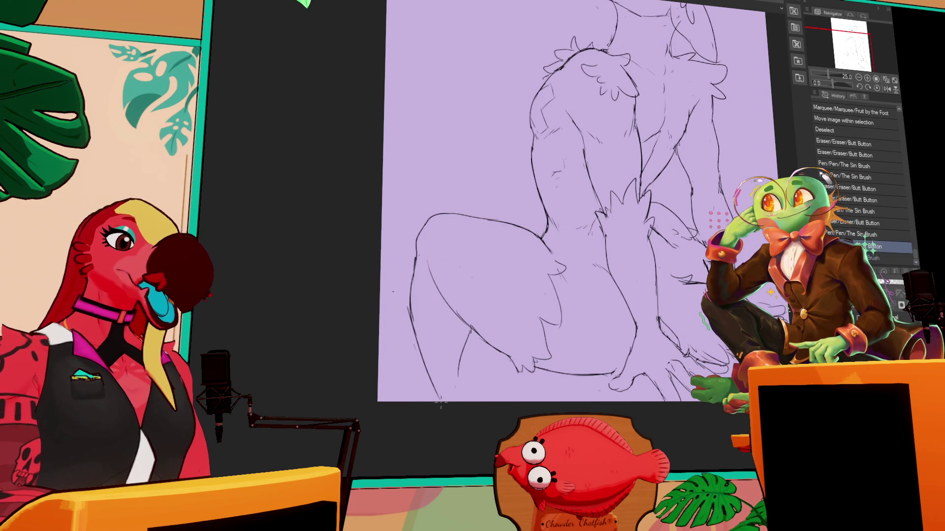
{"action": "left_click_drag", "start_coordinate": [456, 368], "coordinate": [468, 389]}
{"action": "mouse_move", "coordinate": [667, 208]}
{"action": "left_mouse_down"}
{"action": "mouse_move", "coordinate": [651, 252]}
{"action": "mouse_move", "coordinate": [647, 241]}
{"action": "left_mouse_up"}
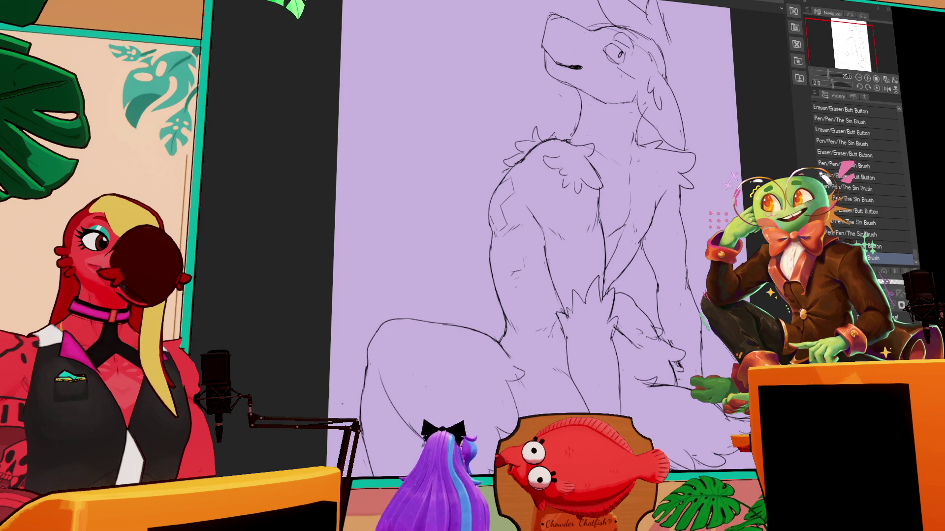
Redraw the ear's right edge and the lines around the ear and cheek.
{"action": "left_click_drag", "start_coordinate": [541, 246], "coordinate": [477, 288]}
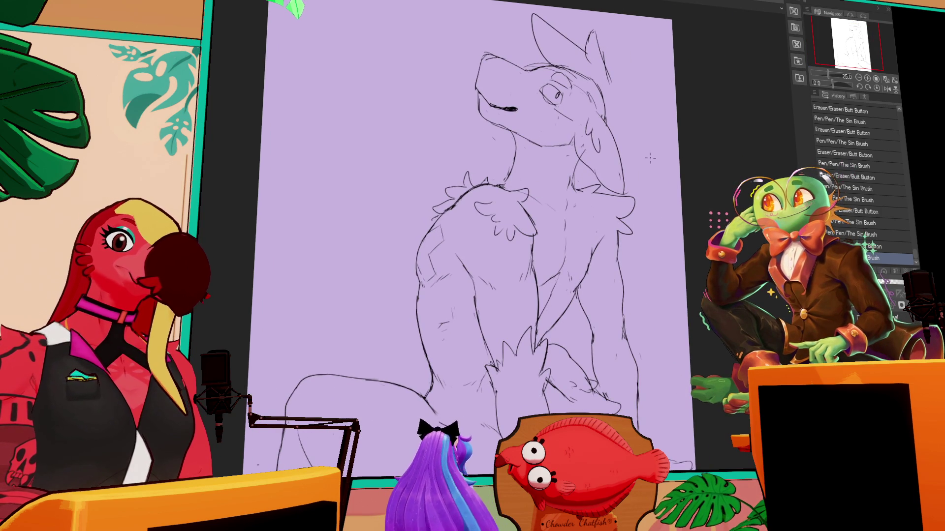
{"action": "mouse_move", "coordinate": [650, 158]}
{"action": "left_mouse_down"}
{"action": "mouse_move", "coordinate": [644, 231]}
{"action": "mouse_move", "coordinate": [630, 217]}
{"action": "mouse_move", "coordinate": [632, 319]}
{"action": "left_mouse_up"}
{"action": "mouse_move", "coordinate": [557, 124]}
{"action": "left_mouse_down"}
{"action": "mouse_move", "coordinate": [602, 83]}
{"action": "mouse_move", "coordinate": [583, 125]}
{"action": "left_mouse_up"}
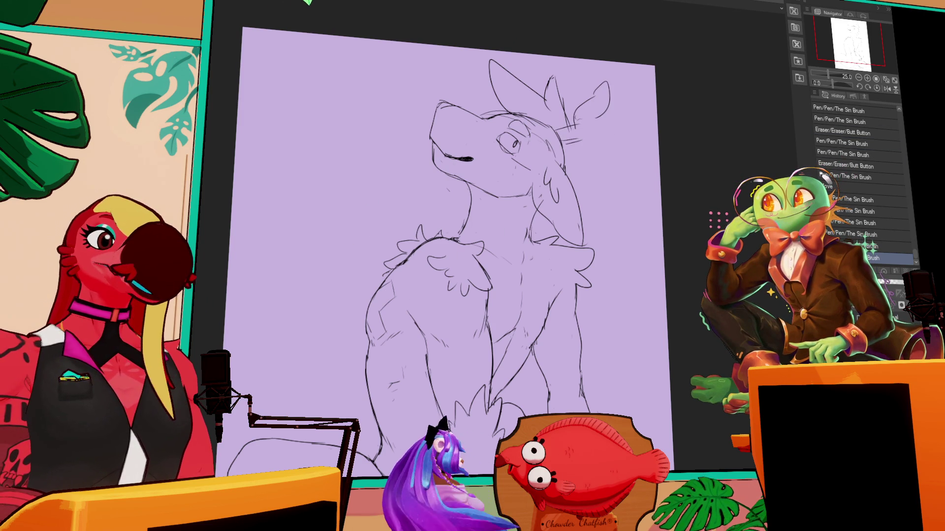
{"action": "left_click_drag", "start_coordinate": [601, 84], "coordinate": [599, 128]}
{"action": "left_click_drag", "start_coordinate": [597, 123], "coordinate": [598, 148]}
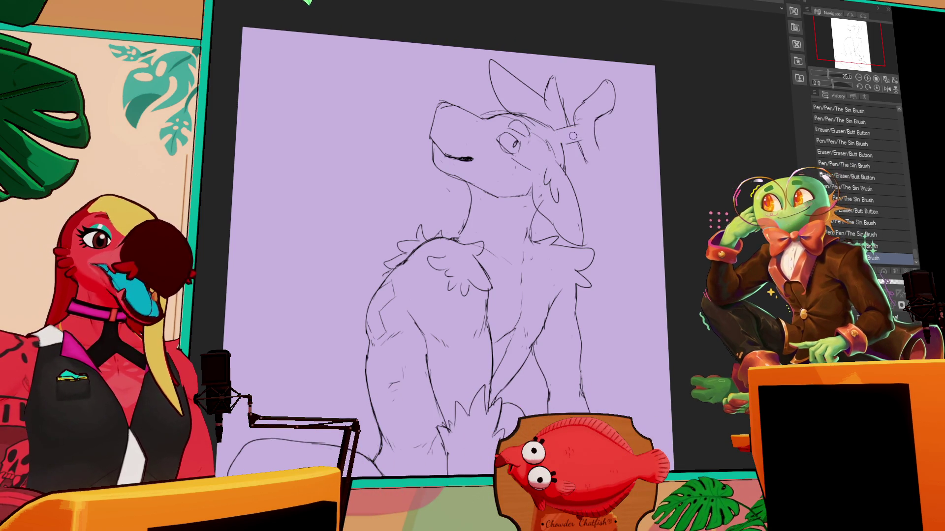
{"action": "left_click_drag", "start_coordinate": [582, 142], "coordinate": [588, 170]}
{"action": "mouse_move", "coordinate": [583, 146]}
{"action": "left_mouse_down"}
{"action": "mouse_move", "coordinate": [590, 173]}
{"action": "mouse_move", "coordinate": [617, 177]}
{"action": "mouse_move", "coordinate": [585, 170]}
{"action": "mouse_move", "coordinate": [640, 196]}
{"action": "left_mouse_up"}
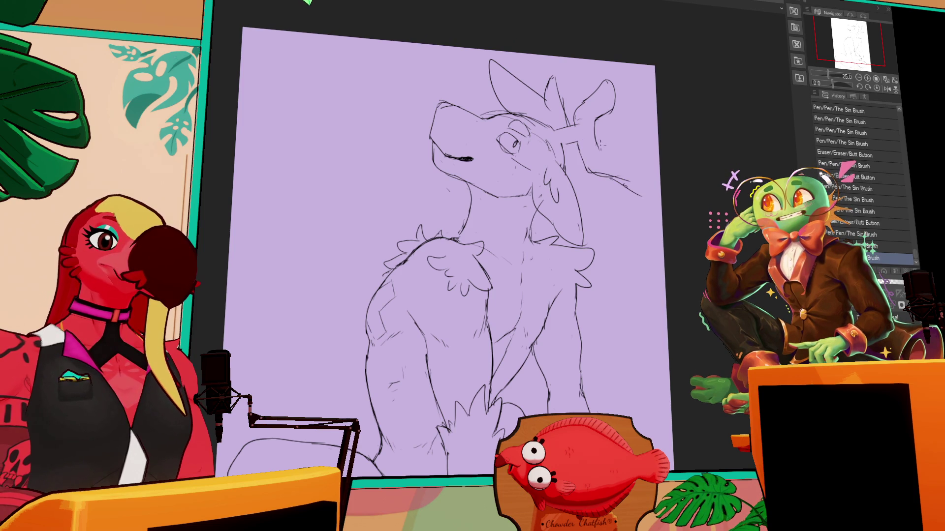
Extend the antler and refine its tip, then erase a stray body mark and add strokes.
{"action": "mouse_move", "coordinate": [613, 149]}
{"action": "left_mouse_down"}
{"action": "mouse_move", "coordinate": [659, 168]}
{"action": "mouse_move", "coordinate": [631, 180]}
{"action": "mouse_move", "coordinate": [635, 187]}
{"action": "mouse_move", "coordinate": [641, 179]}
{"action": "mouse_move", "coordinate": [592, 171]}
{"action": "left_mouse_up"}
{"action": "mouse_move", "coordinate": [591, 173]}
{"action": "left_mouse_down"}
{"action": "mouse_move", "coordinate": [652, 205]}
{"action": "mouse_move", "coordinate": [583, 174]}
{"action": "mouse_move", "coordinate": [582, 113]}
{"action": "left_mouse_up"}
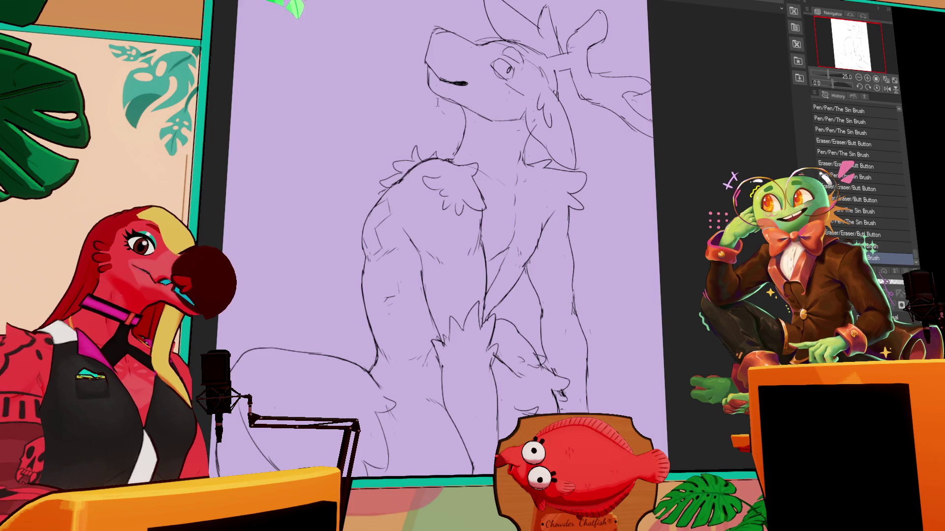
{"action": "left_click_drag", "start_coordinate": [698, 158], "coordinate": [722, 74]}
{"action": "mouse_move", "coordinate": [541, 290]}
{"action": "left_mouse_down"}
{"action": "mouse_move", "coordinate": [529, 273]}
{"action": "mouse_move", "coordinate": [550, 290]}
{"action": "left_mouse_up"}
{"action": "left_click_drag", "start_coordinate": [458, 300], "coordinate": [412, 307]}
{"action": "left_click_drag", "start_coordinate": [411, 243], "coordinate": [413, 276]}
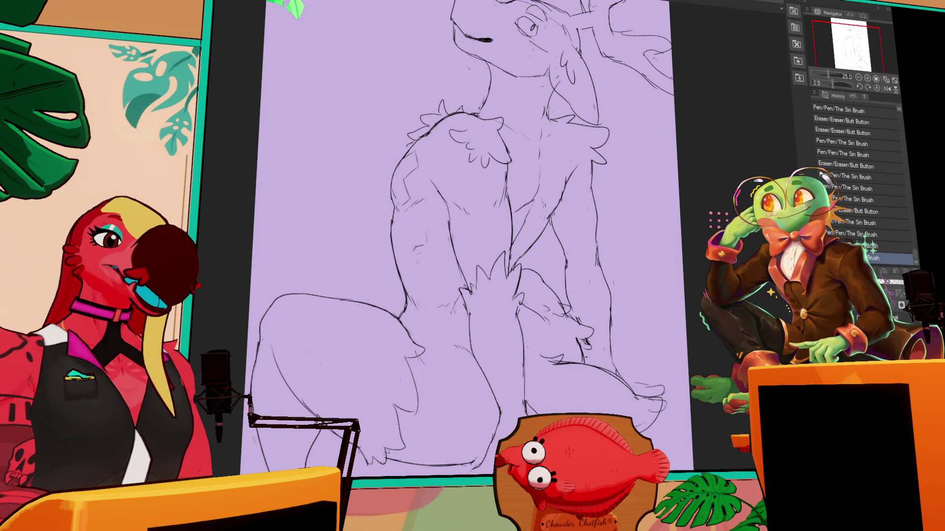
Add fur strokes on the body and refine the marks around the antler.
{"action": "left_click_drag", "start_coordinate": [625, 228], "coordinate": [623, 222]}
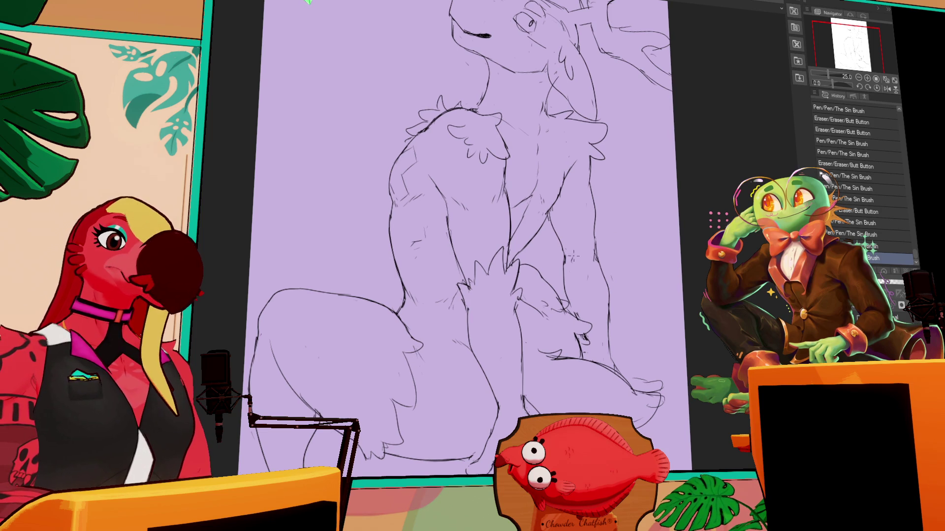
{"action": "key", "text": "ctrl+z"}
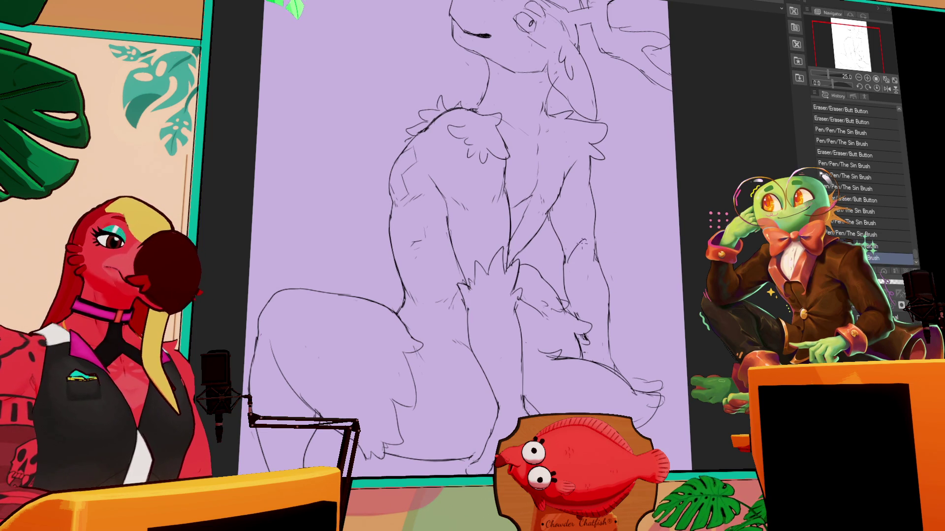
{"action": "mouse_move", "coordinate": [567, 259]}
{"action": "left_mouse_down"}
{"action": "mouse_move", "coordinate": [593, 229]}
{"action": "mouse_move", "coordinate": [606, 234]}
{"action": "mouse_move", "coordinate": [607, 268]}
{"action": "mouse_move", "coordinate": [563, 256]}
{"action": "mouse_move", "coordinate": [566, 266]}
{"action": "left_mouse_up"}
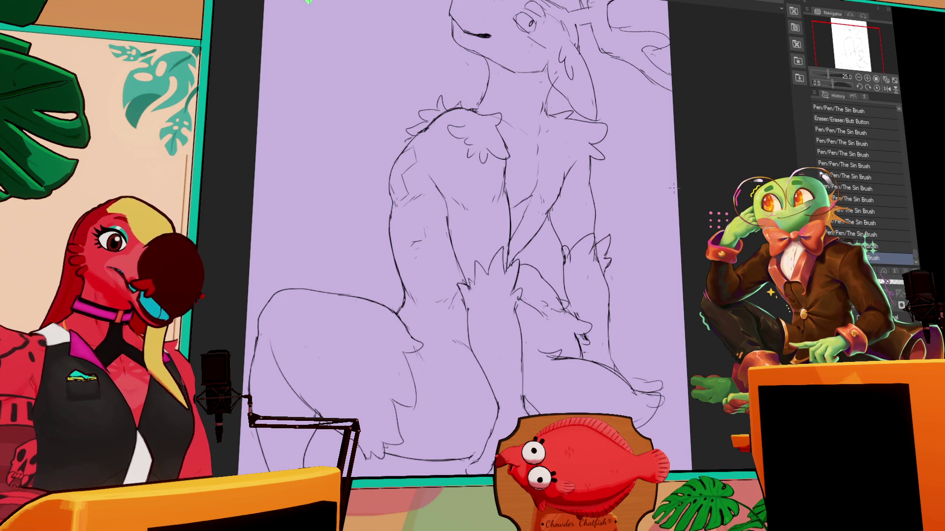
{"action": "mouse_move", "coordinate": [714, 148]}
{"action": "left_mouse_down"}
{"action": "mouse_move", "coordinate": [687, 339]}
{"action": "mouse_move", "coordinate": [687, 329]}
{"action": "left_mouse_up"}
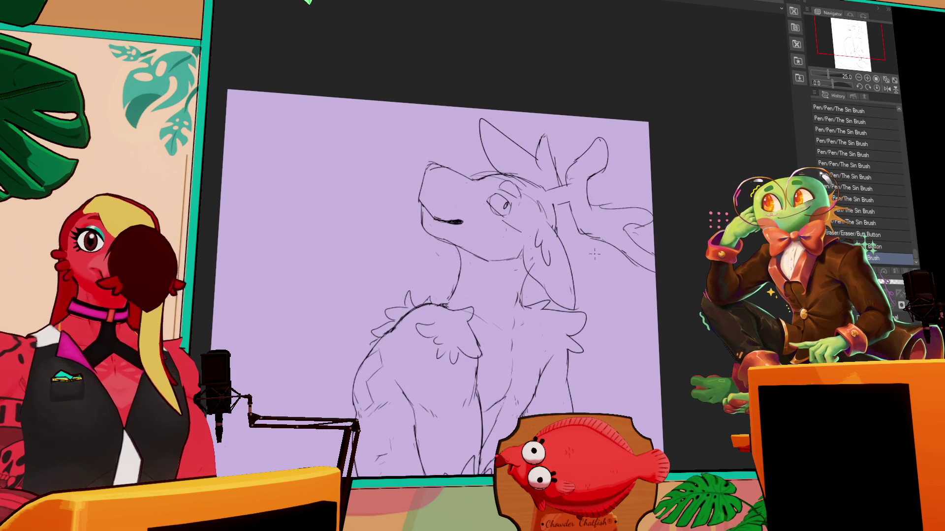
{"action": "key", "text": "ctrl+z"}
{"action": "key", "text": "ctrl+y"}
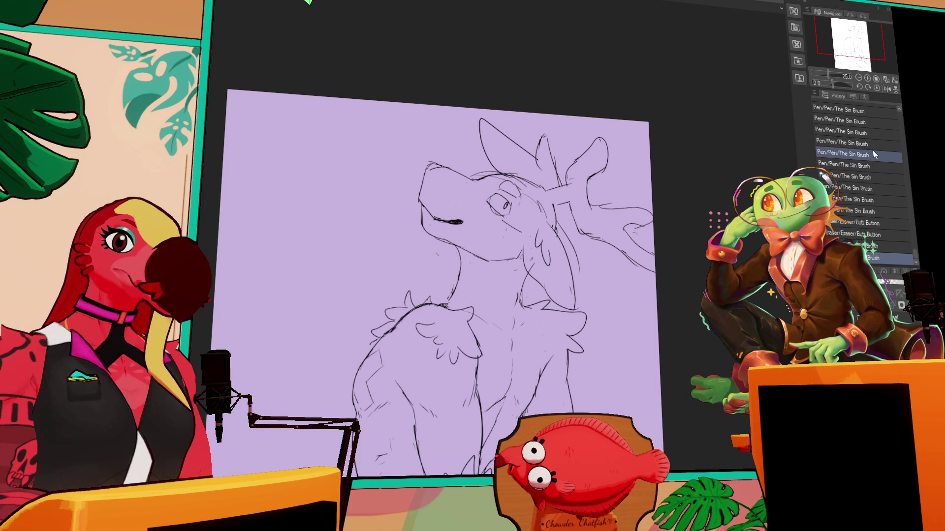
{"action": "mouse_move", "coordinate": [556, 212]}
{"action": "left_mouse_down"}
{"action": "mouse_move", "coordinate": [582, 251]}
{"action": "mouse_move", "coordinate": [568, 246]}
{"action": "mouse_move", "coordinate": [552, 199]}
{"action": "mouse_move", "coordinate": [563, 234]}
{"action": "mouse_move", "coordinate": [567, 218]}
{"action": "mouse_move", "coordinate": [535, 237]}
{"action": "left_mouse_up"}
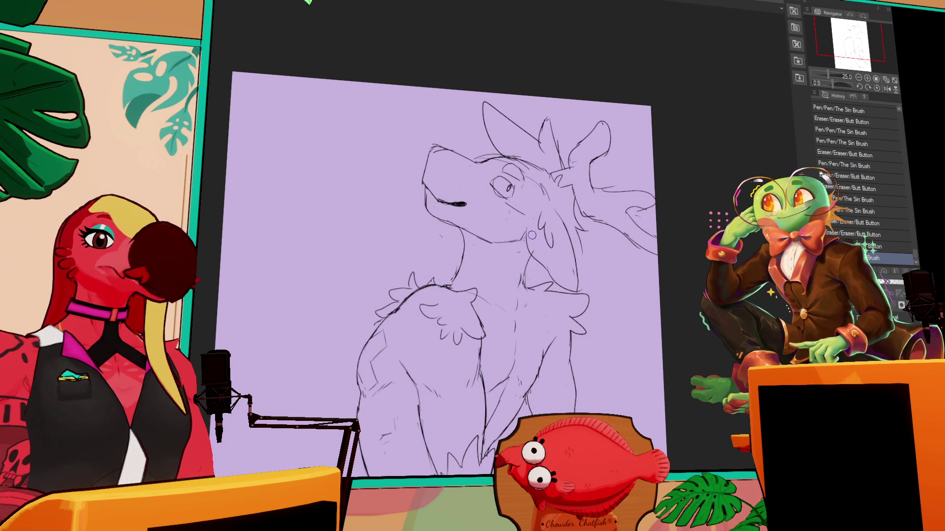
Redraw the right shoulder and neck lines, discarding a trial antler extension.
{"action": "left_click_drag", "start_coordinate": [582, 270], "coordinate": [575, 292]}
{"action": "left_click_drag", "start_coordinate": [576, 235], "coordinate": [596, 263]}
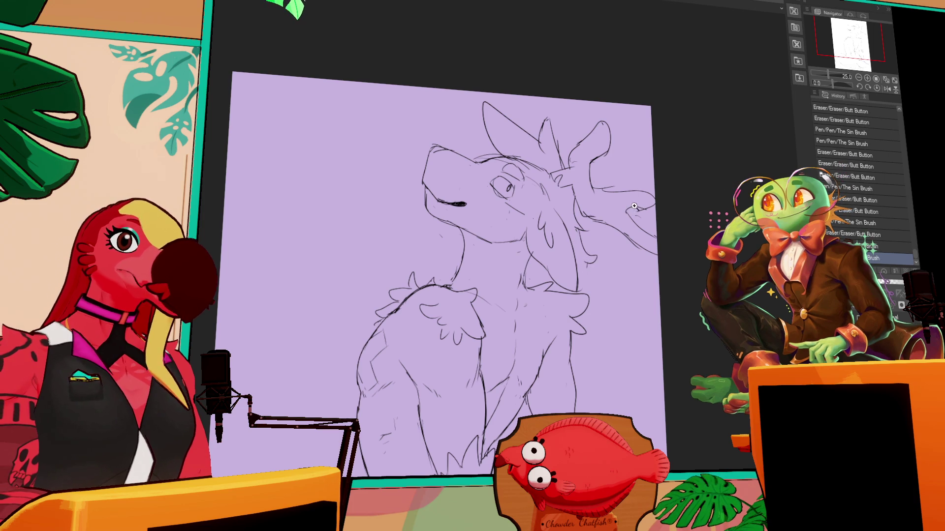
{"action": "left_click_drag", "start_coordinate": [597, 188], "coordinate": [654, 193]}
{"action": "mouse_move", "coordinate": [545, 277]}
{"action": "left_mouse_down"}
{"action": "mouse_move", "coordinate": [549, 286]}
{"action": "mouse_move", "coordinate": [594, 284]}
{"action": "mouse_move", "coordinate": [578, 294]}
{"action": "left_mouse_up"}
{"action": "key", "text": "ctrl+z"}
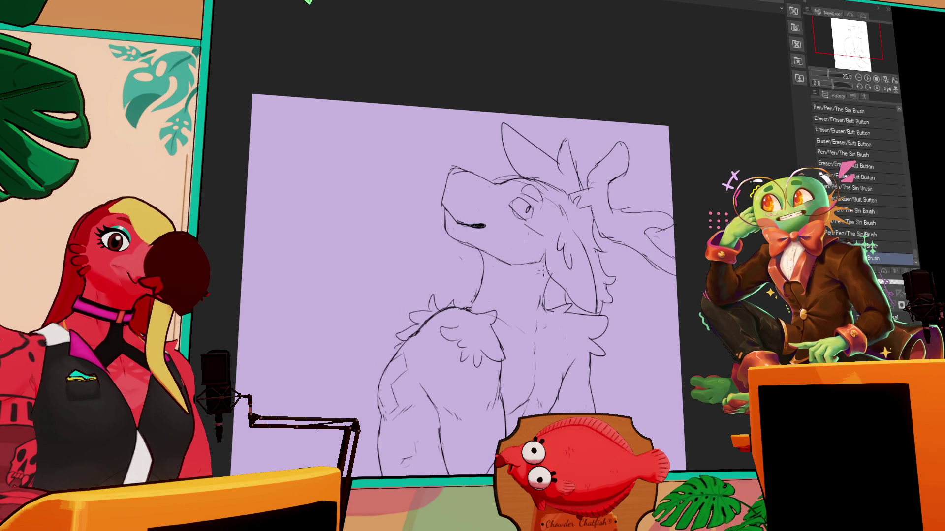
Erase a small line bit and draw fluffy fur tufts on the chest.
{"action": "mouse_move", "coordinate": [535, 274]}
{"action": "left_mouse_down"}
{"action": "mouse_move", "coordinate": [544, 283]}
{"action": "mouse_move", "coordinate": [534, 305]}
{"action": "left_mouse_up"}
{"action": "left_click_drag", "start_coordinate": [520, 299], "coordinate": [533, 312]}
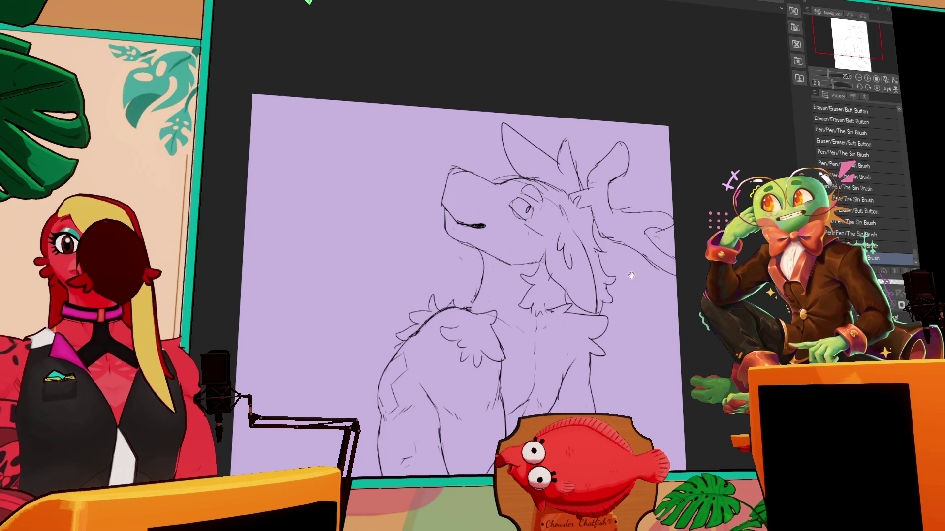
{"action": "left_click_drag", "start_coordinate": [629, 254], "coordinate": [618, 235]}
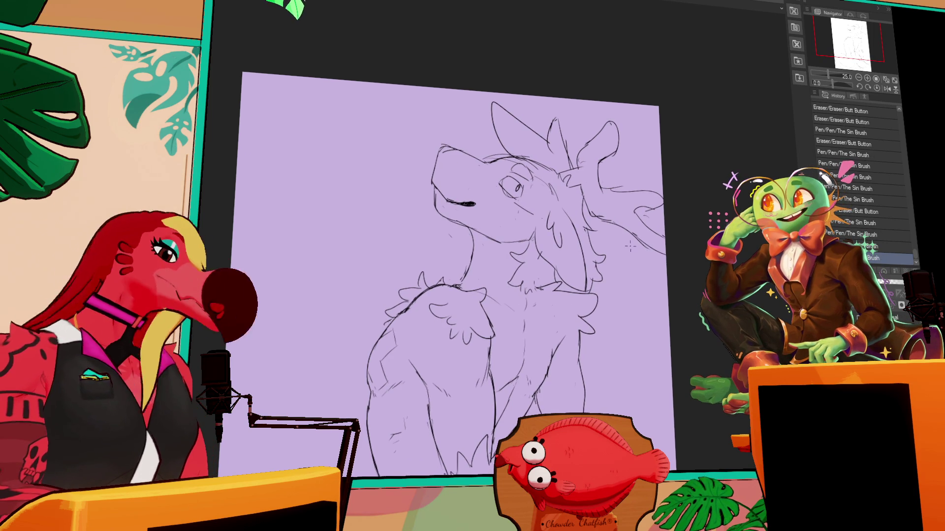
{"action": "left_click_drag", "start_coordinate": [638, 294], "coordinate": [689, 186]}
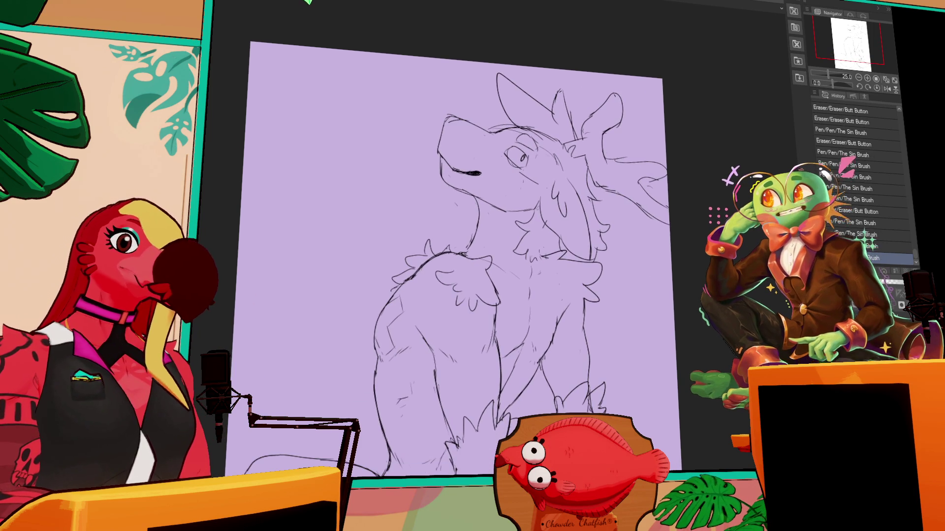
{"action": "mouse_move", "coordinate": [449, 127]}
{"action": "left_mouse_down"}
{"action": "mouse_move", "coordinate": [477, 187]}
{"action": "mouse_move", "coordinate": [495, 198]}
{"action": "mouse_move", "coordinate": [478, 171]}
{"action": "mouse_move", "coordinate": [489, 187]}
{"action": "left_mouse_up"}
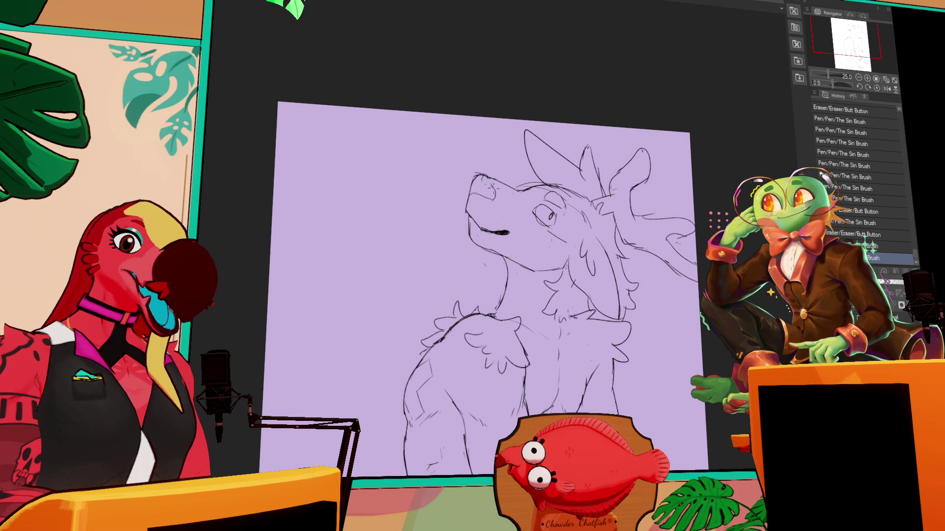
{"action": "left_click_drag", "start_coordinate": [571, 236], "coordinate": [568, 180]}
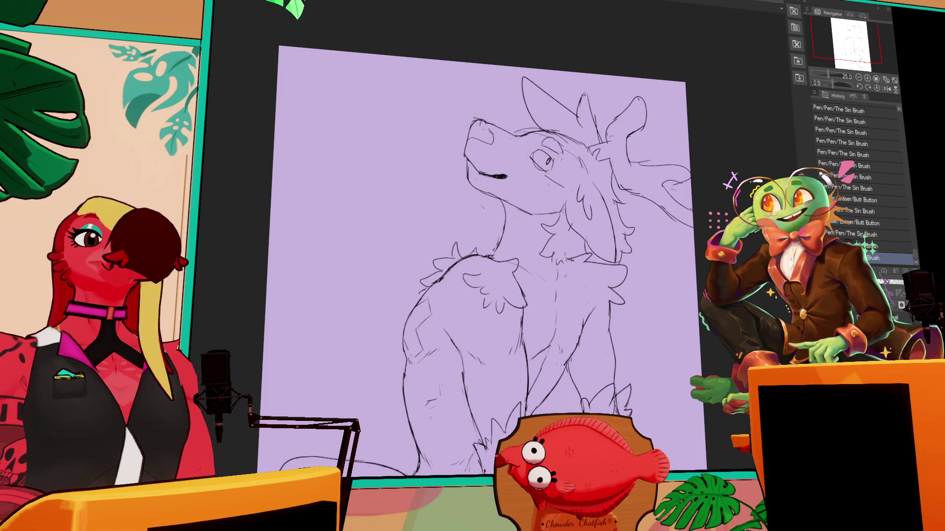
Erase and redraw the antler lines.
{"action": "mouse_move", "coordinate": [643, 174]}
{"action": "left_mouse_down"}
{"action": "mouse_move", "coordinate": [640, 187]}
{"action": "mouse_move", "coordinate": [624, 189]}
{"action": "mouse_move", "coordinate": [670, 195]}
{"action": "mouse_move", "coordinate": [680, 221]}
{"action": "mouse_move", "coordinate": [689, 212]}
{"action": "mouse_move", "coordinate": [693, 225]}
{"action": "mouse_move", "coordinate": [695, 204]}
{"action": "mouse_move", "coordinate": [668, 190]}
{"action": "left_mouse_up"}
{"action": "scroll", "coordinate": [687, 193], "scroll_direction": "down", "scroll_amount": 3}
{"action": "scroll", "coordinate": [686, 193], "scroll_direction": "left", "scroll_amount": 3}
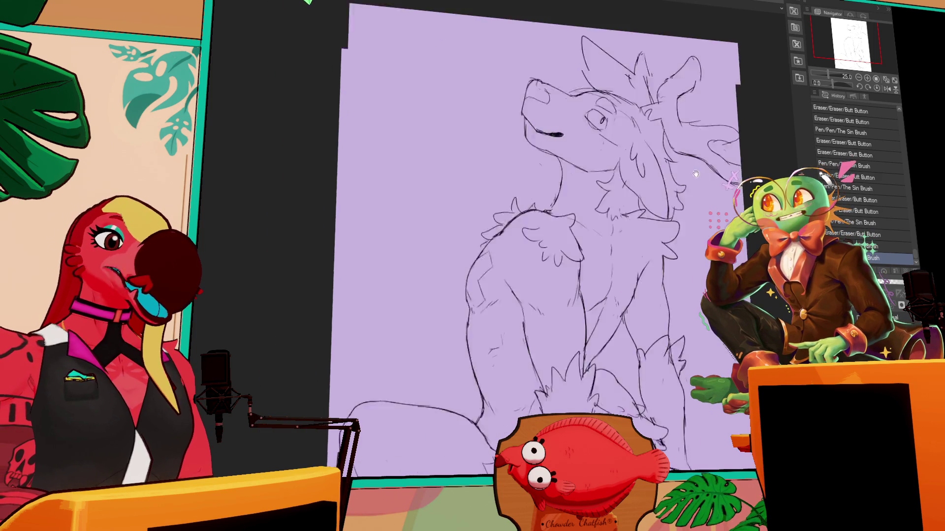
Lasso the head and shift it slightly down and left with Scale/Rotate.
{"action": "mouse_move", "coordinate": [561, 178]}
{"action": "left_mouse_down"}
{"action": "mouse_move", "coordinate": [516, 128]}
{"action": "mouse_move", "coordinate": [546, 10]}
{"action": "mouse_move", "coordinate": [770, 89]}
{"action": "mouse_move", "coordinate": [673, 206]}
{"action": "mouse_move", "coordinate": [583, 207]}
{"action": "left_mouse_up"}
{"action": "key", "text": "ctrl+t"}
{"action": "left_click_drag", "start_coordinate": [694, 196], "coordinate": [690, 203]}
{"action": "key", "text": "Return"}
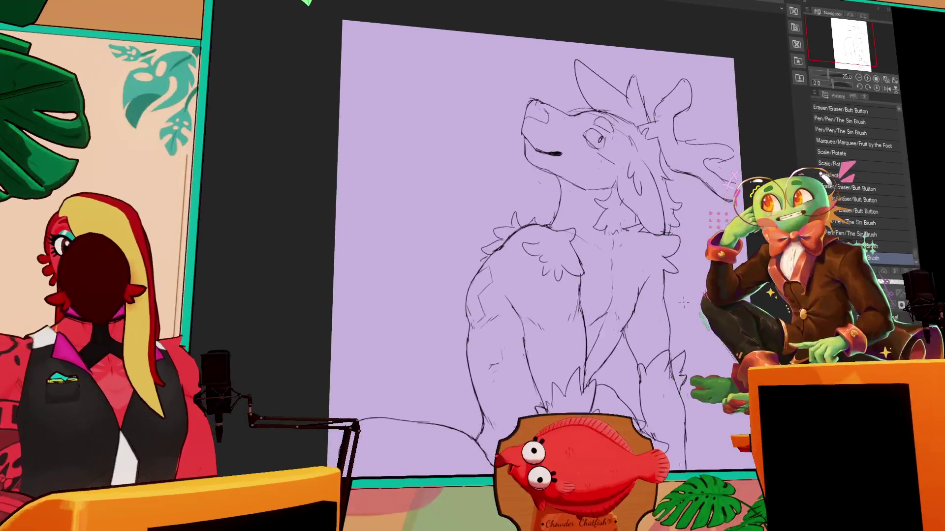
{"action": "scroll", "coordinate": [536, 246], "scroll_direction": "down", "scroll_amount": 3}
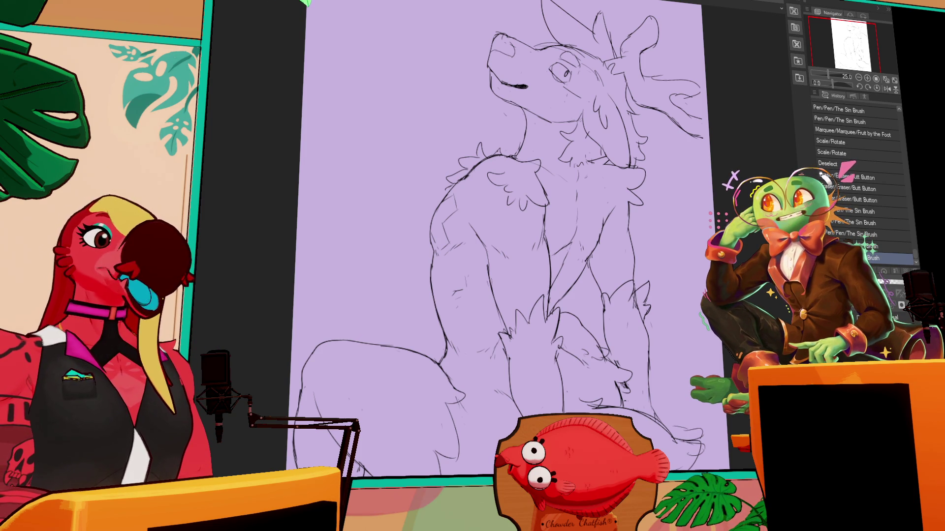
Touch up the ear strokes and sketch the second ear's outline, undoing the last two strokes.
{"action": "left_click_drag", "start_coordinate": [613, 98], "coordinate": [626, 141]}
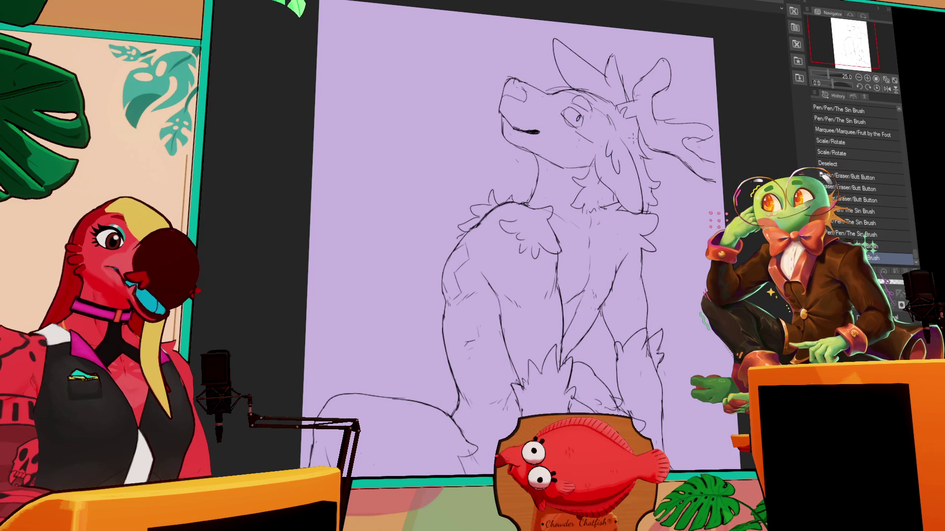
{"action": "mouse_move", "coordinate": [638, 95]}
{"action": "left_mouse_down"}
{"action": "mouse_move", "coordinate": [636, 105]}
{"action": "mouse_move", "coordinate": [621, 105]}
{"action": "mouse_move", "coordinate": [638, 98]}
{"action": "mouse_move", "coordinate": [636, 119]}
{"action": "left_mouse_up"}
{"action": "left_click_drag", "start_coordinate": [632, 114], "coordinate": [637, 120]}
{"action": "mouse_move", "coordinate": [625, 62]}
{"action": "left_mouse_down"}
{"action": "mouse_move", "coordinate": [630, 85]}
{"action": "mouse_move", "coordinate": [639, 77]}
{"action": "left_mouse_up"}
{"action": "mouse_move", "coordinate": [632, 79]}
{"action": "left_mouse_down"}
{"action": "mouse_move", "coordinate": [652, 83]}
{"action": "mouse_move", "coordinate": [645, 106]}
{"action": "mouse_move", "coordinate": [656, 97]}
{"action": "mouse_move", "coordinate": [652, 73]}
{"action": "left_mouse_up"}
{"action": "key", "text": "ctrl+z"}
{"action": "key", "text": "ctrl+z"}
{"action": "key", "text": "ctrl+z"}
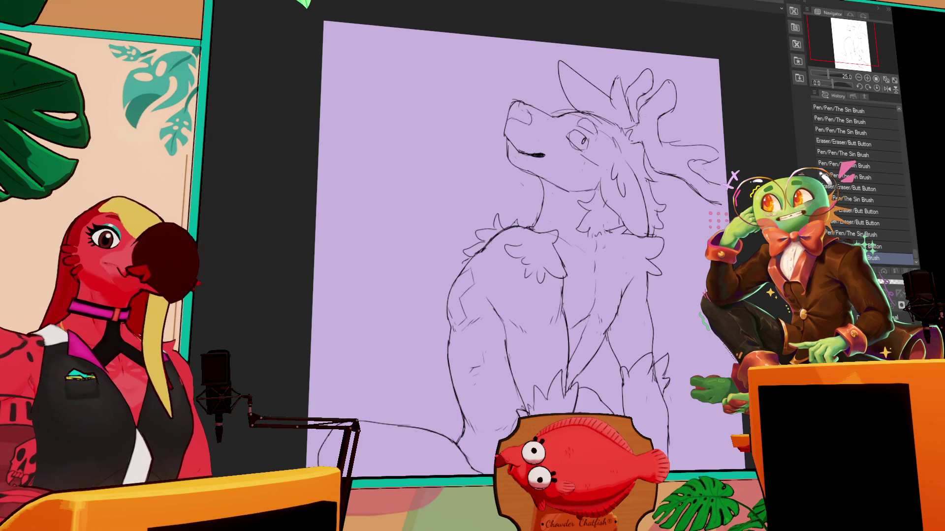
Erase and redraw the character's eye lines.
{"action": "left_click_drag", "start_coordinate": [639, 158], "coordinate": [626, 206]}
{"action": "left_click_drag", "start_coordinate": [664, 129], "coordinate": [698, 149]}
{"action": "mouse_move", "coordinate": [598, 150]}
{"action": "left_mouse_down"}
{"action": "mouse_move", "coordinate": [607, 167]}
{"action": "mouse_move", "coordinate": [617, 159]}
{"action": "mouse_move", "coordinate": [603, 156]}
{"action": "mouse_move", "coordinate": [615, 168]}
{"action": "left_mouse_up"}
{"action": "left_click_drag", "start_coordinate": [601, 153], "coordinate": [615, 166]}
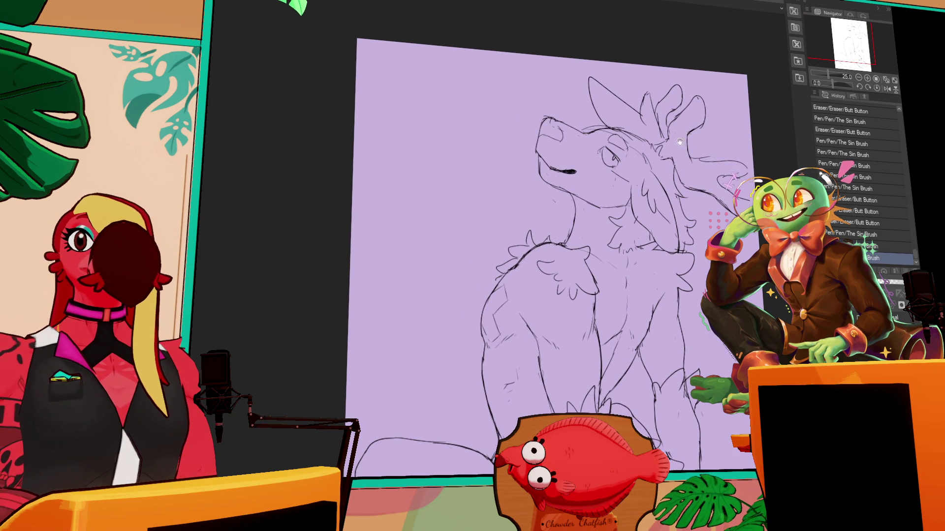
{"action": "mouse_move", "coordinate": [605, 156]}
{"action": "left_mouse_down"}
{"action": "mouse_move", "coordinate": [597, 150]}
{"action": "mouse_move", "coordinate": [603, 157]}
{"action": "left_mouse_up"}
{"action": "left_click_drag", "start_coordinate": [592, 150], "coordinate": [625, 179]}
Add small strokes to the chest fur and erase stray chest lines.
{"action": "mouse_move", "coordinate": [570, 252]}
{"action": "left_mouse_down"}
{"action": "mouse_move", "coordinate": [587, 249]}
{"action": "mouse_move", "coordinate": [590, 235]}
{"action": "left_mouse_up"}
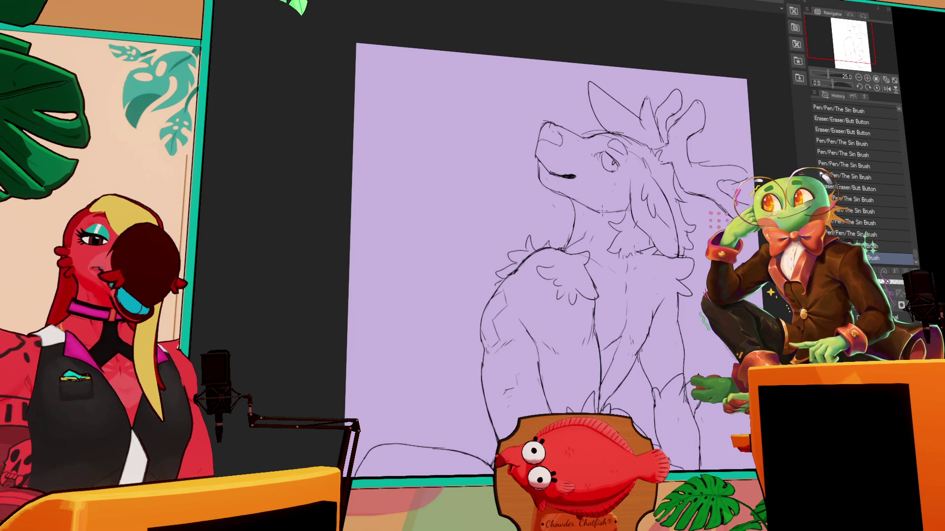
{"action": "left_click_drag", "start_coordinate": [594, 232], "coordinate": [589, 235]}
{"action": "left_click_drag", "start_coordinate": [590, 235], "coordinate": [588, 237]}
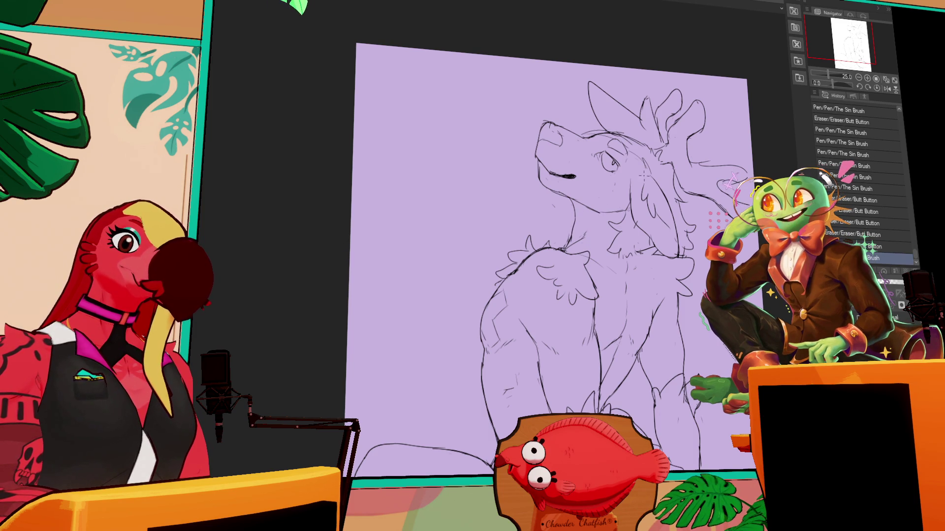
{"action": "scroll", "coordinate": [648, 200], "scroll_direction": "up", "scroll_amount": 1}
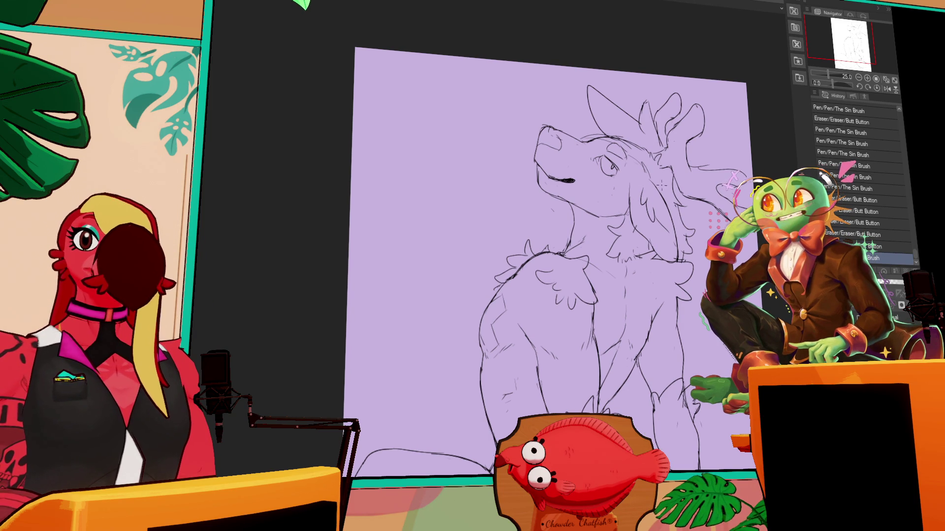
{"action": "mouse_move", "coordinate": [669, 230]}
{"action": "left_mouse_down"}
{"action": "mouse_move", "coordinate": [675, 210]}
{"action": "mouse_move", "coordinate": [579, 205]}
{"action": "left_mouse_up"}
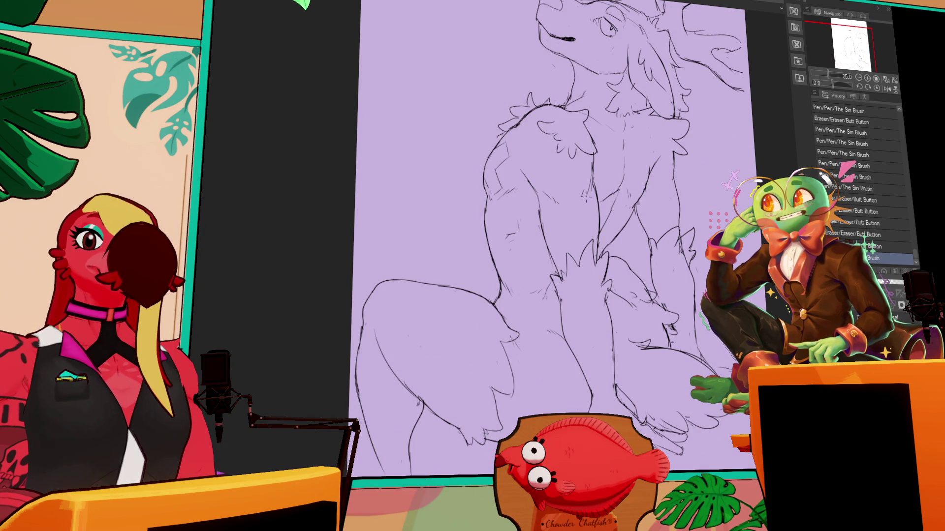
Lasso the left leg, move it up and left, and deselect.
{"action": "mouse_move", "coordinate": [372, 324]}
{"action": "left_mouse_down"}
{"action": "mouse_move", "coordinate": [381, 467]}
{"action": "mouse_move", "coordinate": [467, 290]}
{"action": "mouse_move", "coordinate": [494, 310]}
{"action": "mouse_move", "coordinate": [411, 314]}
{"action": "left_mouse_up"}
{"action": "left_click_drag", "start_coordinate": [486, 289], "coordinate": [481, 280]}
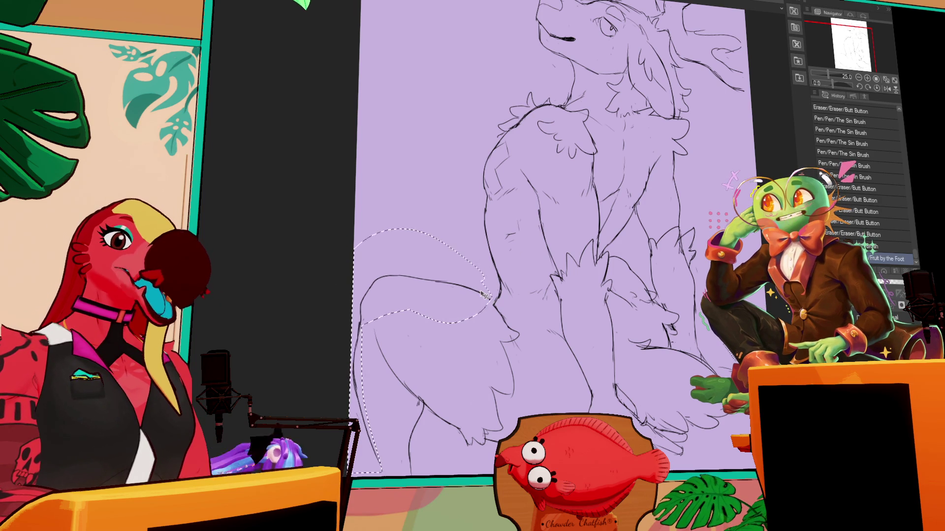
{"action": "key", "text": "ctrl+d"}
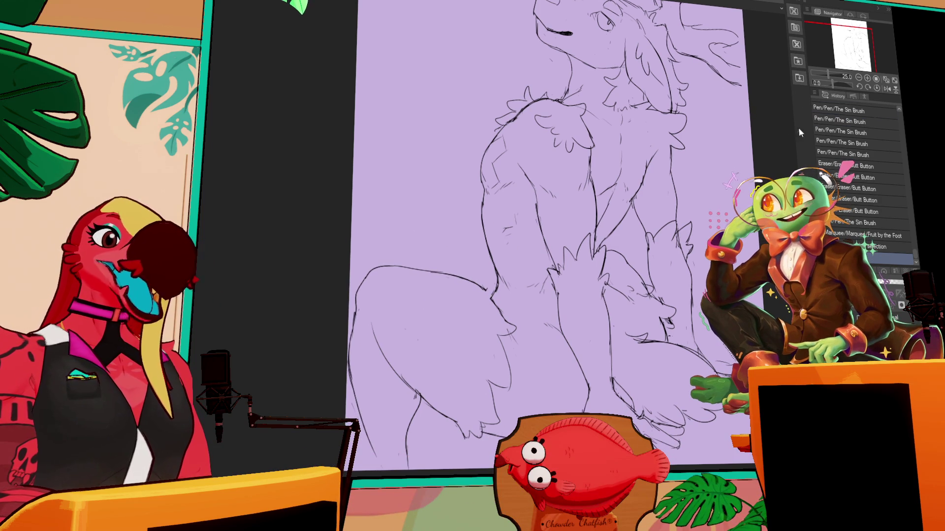
Adjust small lines on the legs near the bottom of the page.
{"action": "left_click_drag", "start_coordinate": [701, 196], "coordinate": [636, 167]}
{"action": "mouse_move", "coordinate": [572, 250]}
{"action": "left_mouse_down"}
{"action": "mouse_move", "coordinate": [549, 256]}
{"action": "mouse_move", "coordinate": [562, 263]}
{"action": "left_mouse_up"}
{"action": "mouse_move", "coordinate": [720, 58]}
{"action": "left_mouse_down"}
{"action": "mouse_move", "coordinate": [709, 96]}
{"action": "mouse_move", "coordinate": [683, 121]}
{"action": "left_mouse_up"}
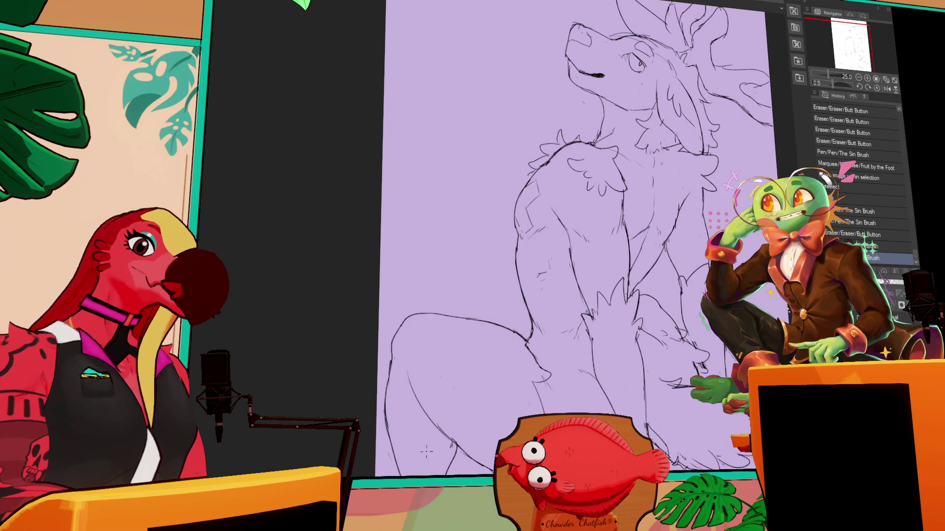
{"action": "left_click_drag", "start_coordinate": [421, 466], "coordinate": [423, 359]}
{"action": "left_click_drag", "start_coordinate": [396, 315], "coordinate": [415, 404]}
{"action": "left_click_drag", "start_coordinate": [442, 374], "coordinate": [452, 401]}
{"action": "mouse_move", "coordinate": [385, 238]}
{"action": "left_mouse_down"}
{"action": "mouse_move", "coordinate": [400, 260]}
{"action": "mouse_move", "coordinate": [420, 266]}
{"action": "mouse_move", "coordinate": [399, 279]}
{"action": "mouse_move", "coordinate": [405, 288]}
{"action": "left_mouse_up"}
Erase a bit of the left leg line and make final small leg touch-ups.
{"action": "left_click_drag", "start_coordinate": [624, 267], "coordinate": [622, 266]}
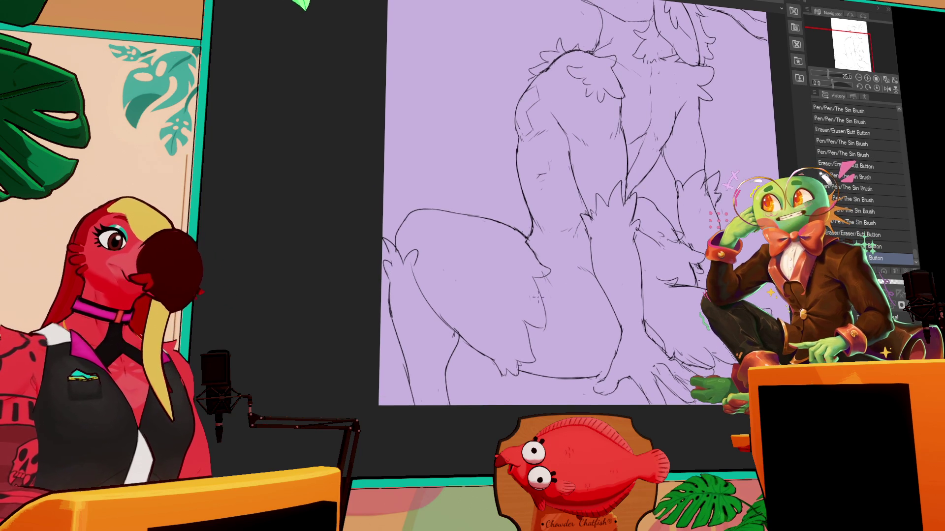
{"action": "mouse_move", "coordinate": [540, 278]}
{"action": "left_mouse_down"}
{"action": "mouse_move", "coordinate": [546, 327]}
{"action": "mouse_move", "coordinate": [512, 324]}
{"action": "left_mouse_up"}
{"action": "left_click_drag", "start_coordinate": [550, 253], "coordinate": [530, 315]}
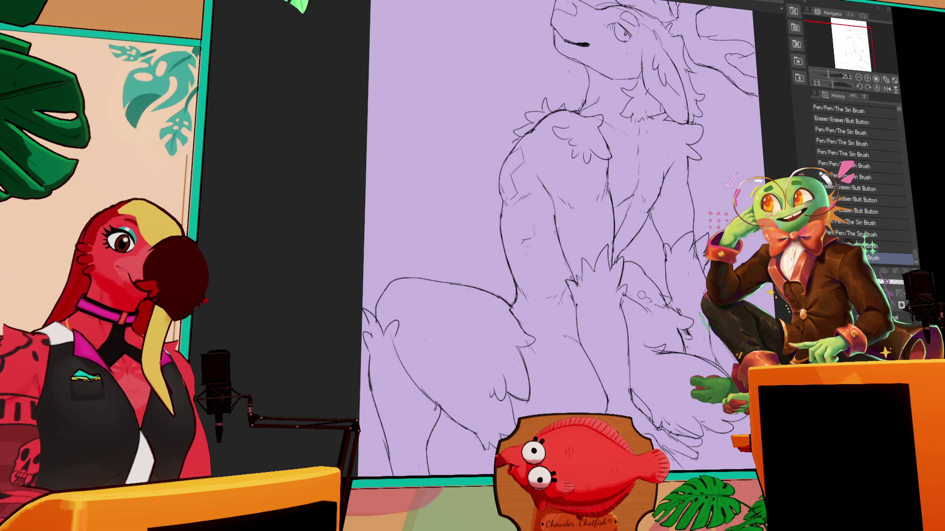
{"action": "left_click_drag", "start_coordinate": [642, 292], "coordinate": [655, 301]}
{"action": "left_click_drag", "start_coordinate": [695, 226], "coordinate": [688, 248]}
{"action": "left_click_drag", "start_coordinate": [701, 174], "coordinate": [686, 242]}
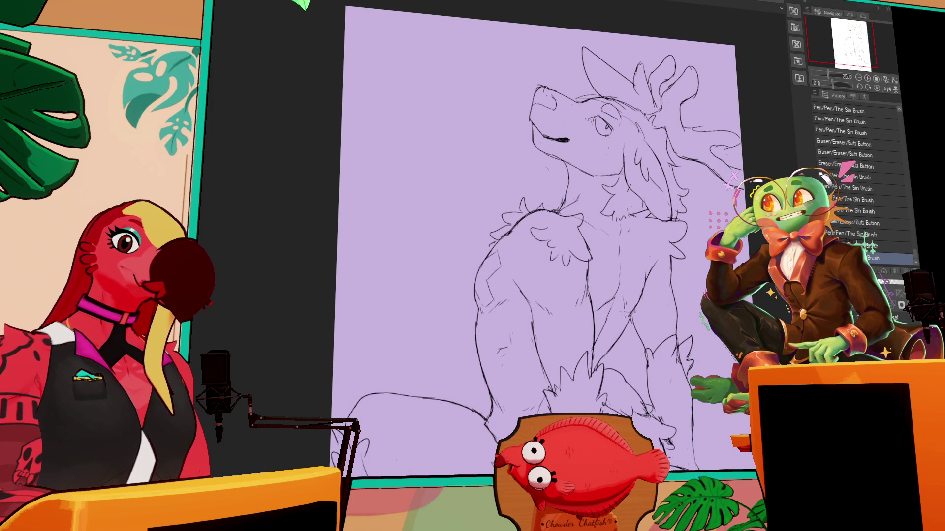
{"action": "mouse_move", "coordinate": [602, 307]}
{"action": "left_mouse_down"}
{"action": "mouse_move", "coordinate": [615, 289]}
{"action": "mouse_move", "coordinate": [608, 321]}
{"action": "mouse_move", "coordinate": [617, 300]}
{"action": "left_mouse_up"}
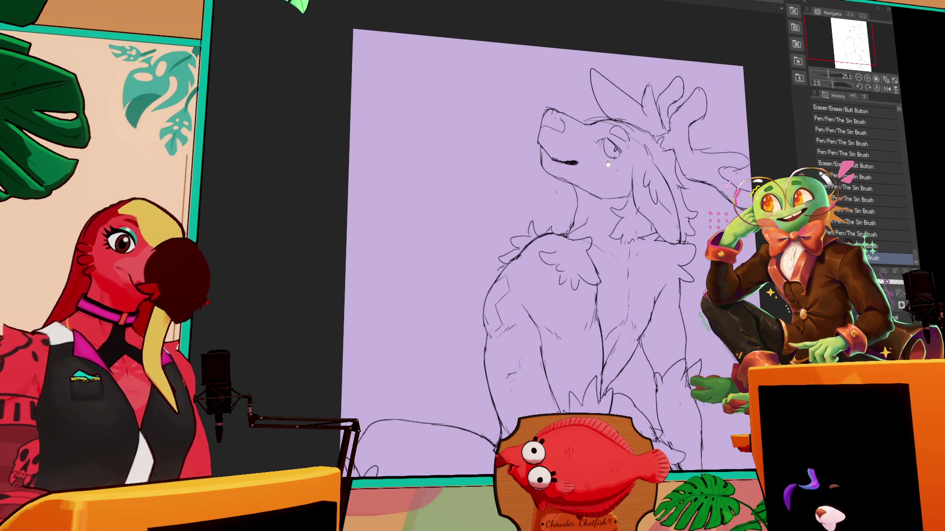
Draw a short line across the neck, undoing and redoing strokes.
{"action": "left_click_drag", "start_coordinate": [738, 126], "coordinate": [740, 122]}
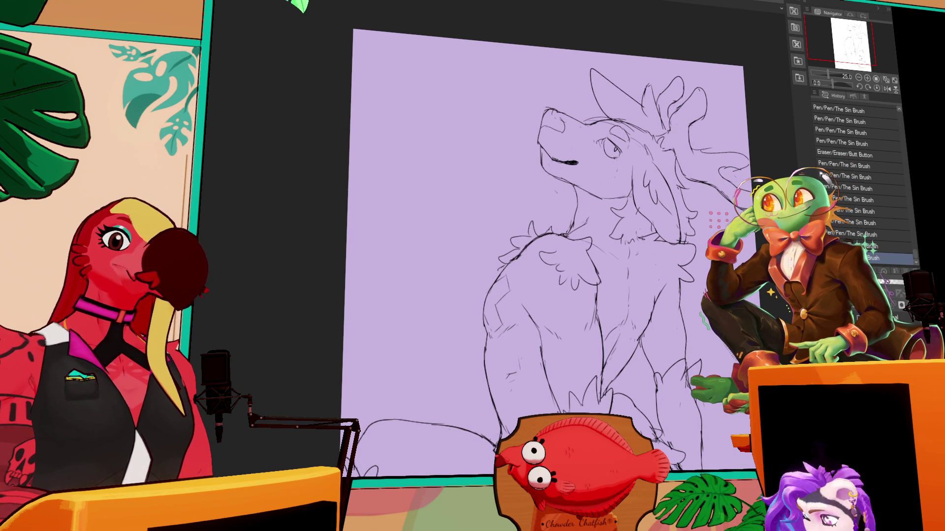
{"action": "key", "text": "ctrl+z"}
{"action": "key", "text": "ctrl+y"}
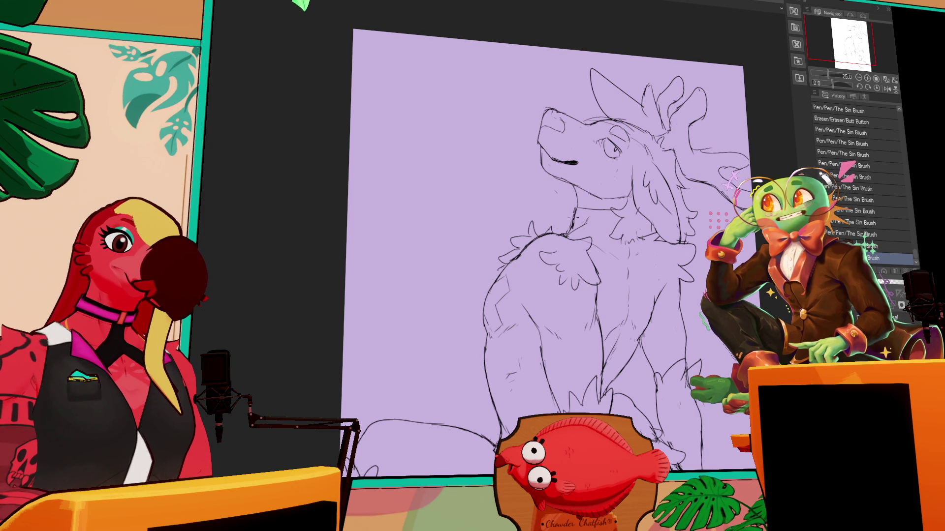
{"action": "mouse_move", "coordinate": [569, 229]}
{"action": "left_mouse_down"}
{"action": "mouse_move", "coordinate": [604, 231]}
{"action": "mouse_move", "coordinate": [558, 225]}
{"action": "mouse_move", "coordinate": [529, 242]}
{"action": "mouse_move", "coordinate": [564, 228]}
{"action": "left_mouse_up"}
{"action": "key", "text": "ctrl+z"}
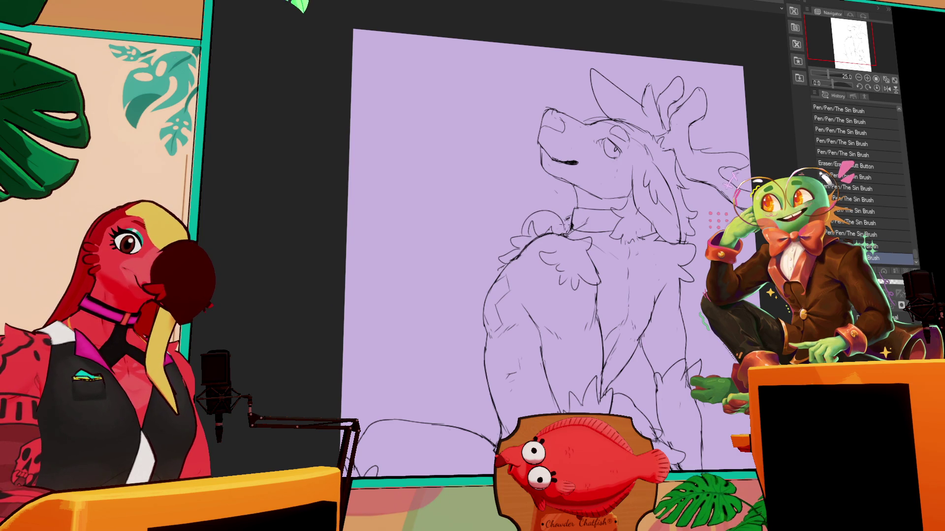
Erase lines on the neck and chest and redraw the chest fur lines.
{"action": "left_click_drag", "start_coordinate": [536, 218], "coordinate": [538, 234]}
{"action": "left_click_drag", "start_coordinate": [541, 232], "coordinate": [561, 239]}
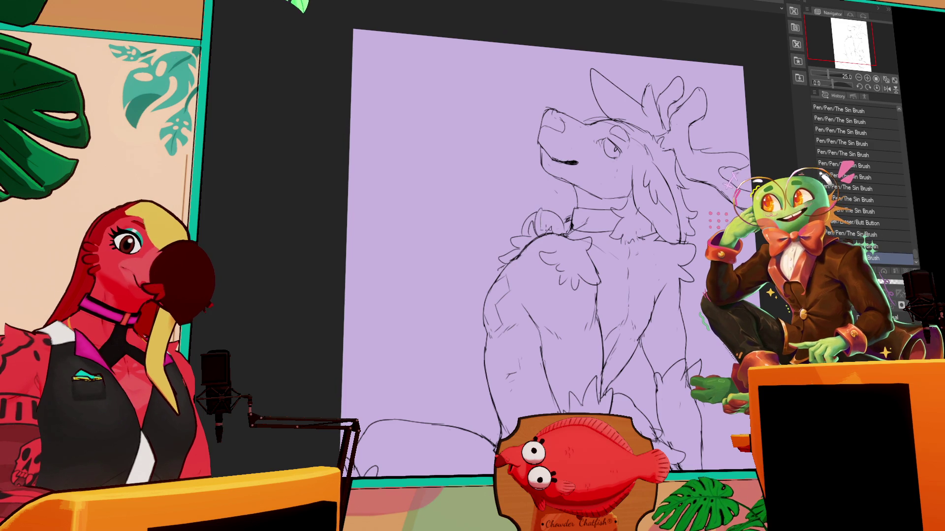
{"action": "left_click_drag", "start_coordinate": [537, 202], "coordinate": [547, 211]}
{"action": "mouse_move", "coordinate": [652, 211]}
{"action": "left_mouse_down"}
{"action": "mouse_move", "coordinate": [662, 191]}
{"action": "mouse_move", "coordinate": [625, 230]}
{"action": "mouse_move", "coordinate": [636, 251]}
{"action": "mouse_move", "coordinate": [647, 230]}
{"action": "mouse_move", "coordinate": [660, 244]}
{"action": "mouse_move", "coordinate": [652, 243]}
{"action": "mouse_move", "coordinate": [667, 240]}
{"action": "mouse_move", "coordinate": [658, 232]}
{"action": "left_mouse_up"}
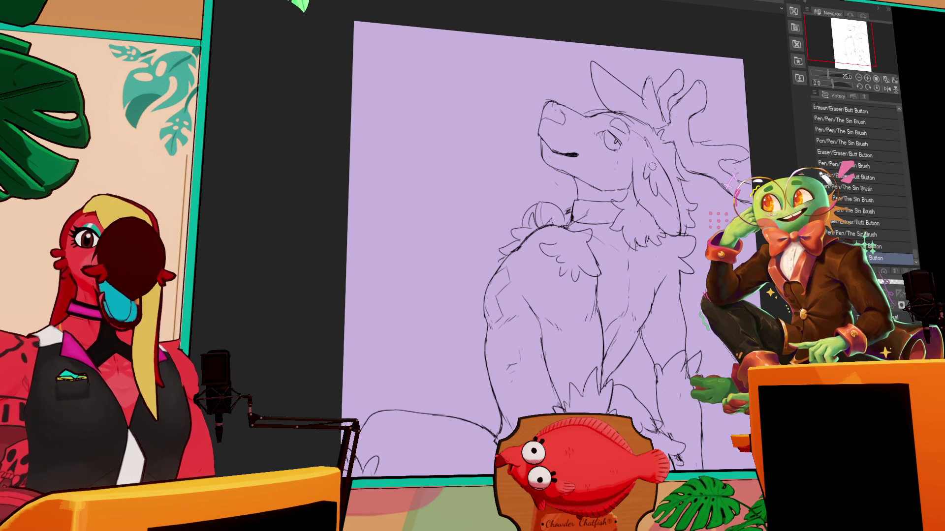
Erase stray lines around the collar bell and add small strokes along the collar.
{"action": "left_click_drag", "start_coordinate": [628, 200], "coordinate": [635, 206]}
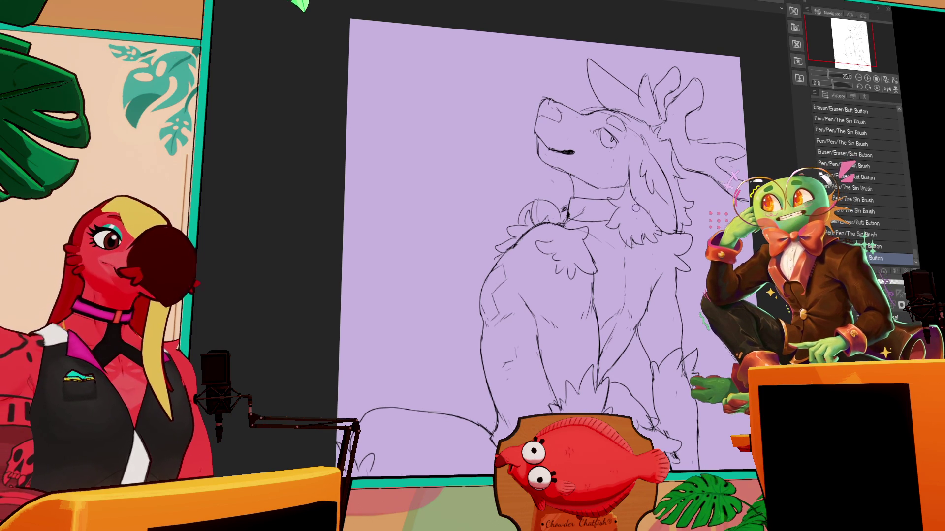
{"action": "mouse_move", "coordinate": [673, 181]}
{"action": "left_mouse_down"}
{"action": "mouse_move", "coordinate": [640, 203]}
{"action": "mouse_move", "coordinate": [678, 241]}
{"action": "left_mouse_up"}
{"action": "left_click_drag", "start_coordinate": [671, 232], "coordinate": [681, 242]}
Touch up the chest fur lines below the neck and erase stray marks on the chest.
{"action": "scroll", "coordinate": [729, 195], "scroll_direction": "down", "scroll_amount": 5}
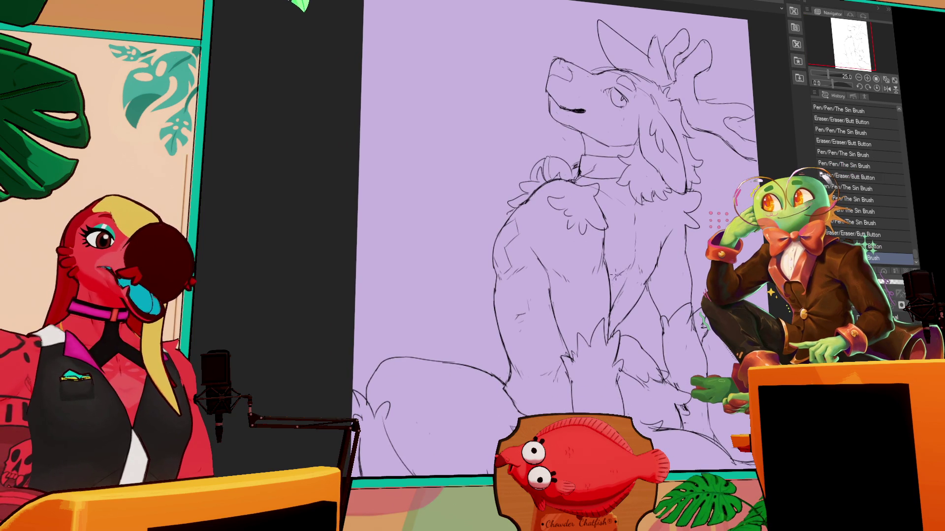
{"action": "key", "text": "ctrl+z"}
{"action": "key", "text": "ctrl+y"}
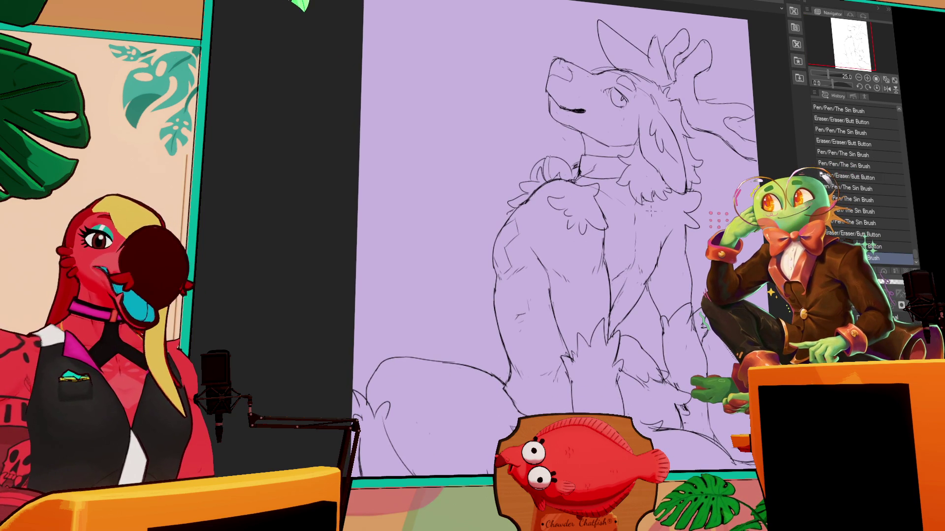
{"action": "scroll", "coordinate": [656, 236], "scroll_direction": "down", "scroll_amount": 1}
{"action": "mouse_move", "coordinate": [636, 222]}
{"action": "left_mouse_down"}
{"action": "mouse_move", "coordinate": [637, 235]}
{"action": "mouse_move", "coordinate": [644, 205]}
{"action": "mouse_move", "coordinate": [639, 216]}
{"action": "left_mouse_up"}
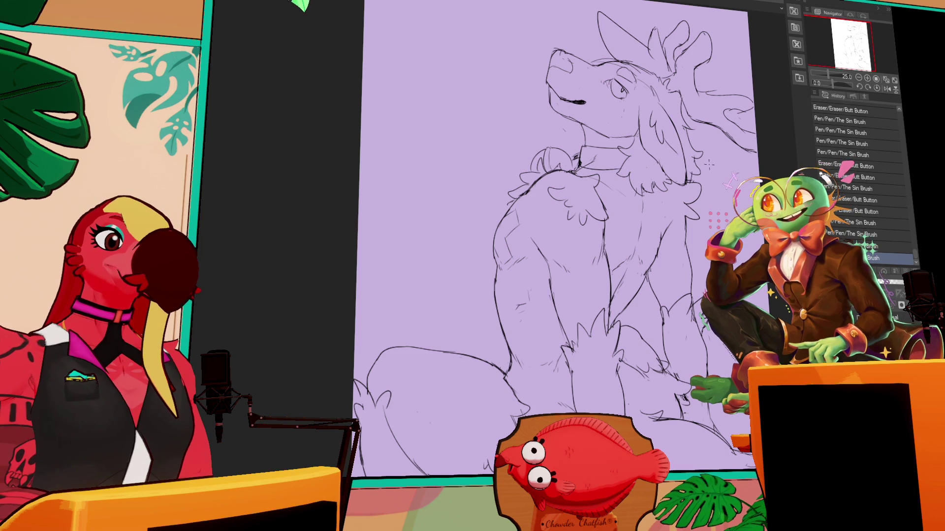
{"action": "scroll", "coordinate": [591, 221], "scroll_direction": "up", "scroll_amount": 1}
{"action": "mouse_move", "coordinate": [534, 230]}
{"action": "left_mouse_down"}
{"action": "mouse_move", "coordinate": [541, 250]}
{"action": "mouse_move", "coordinate": [561, 254]}
{"action": "left_mouse_up"}
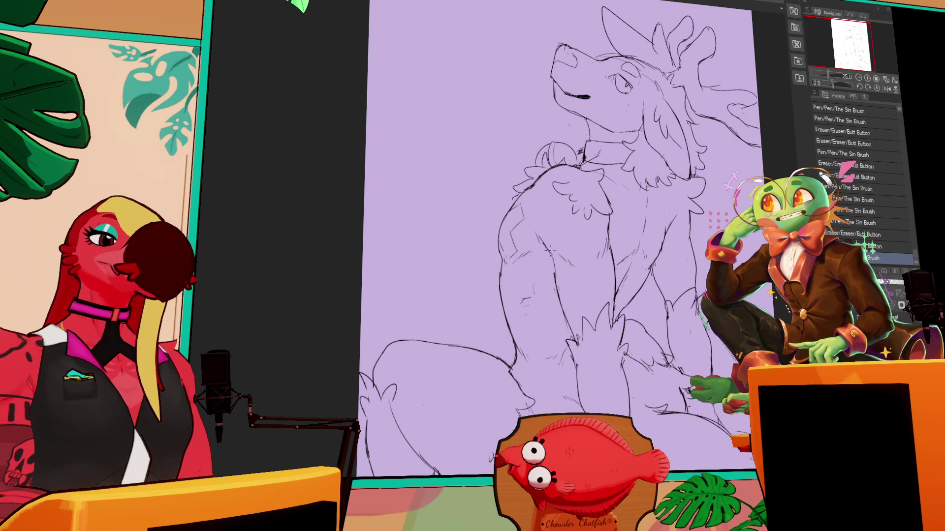
Add small pen strokes to the line art while panning to bring the head and collar into view.
{"action": "left_click_drag", "start_coordinate": [768, 129], "coordinate": [777, 126]}
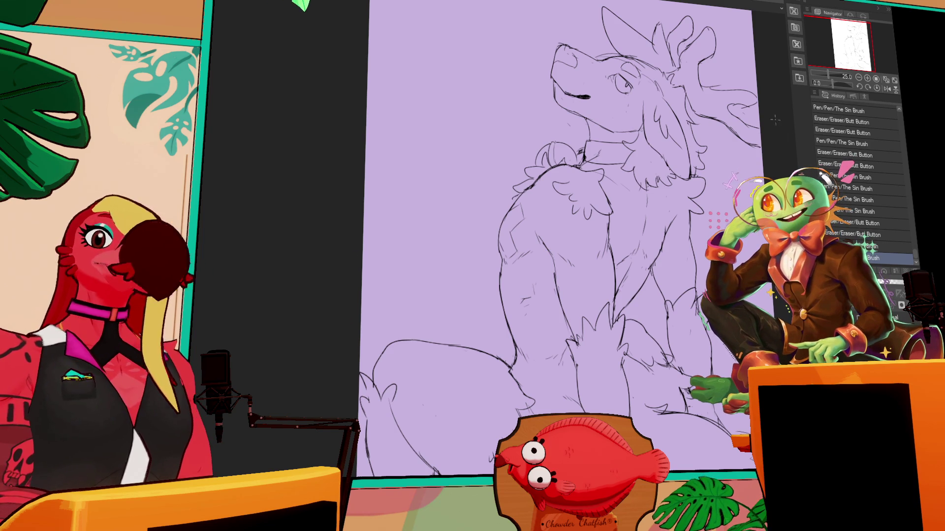
{"action": "left_click_drag", "start_coordinate": [745, 172], "coordinate": [745, 177]}
{"action": "left_click_drag", "start_coordinate": [684, 200], "coordinate": [678, 206]}
{"action": "left_click_drag", "start_coordinate": [627, 146], "coordinate": [623, 162]}
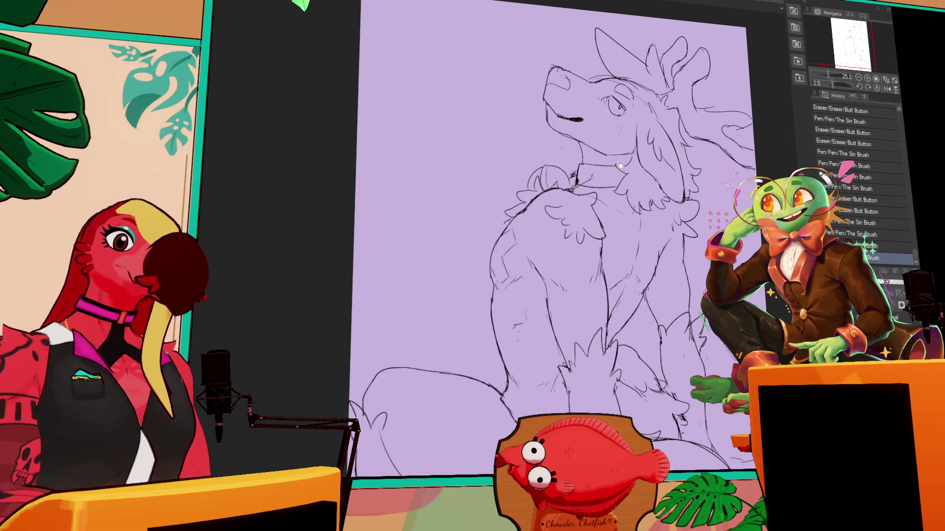
{"action": "left_click_drag", "start_coordinate": [689, 179], "coordinate": [690, 210]}
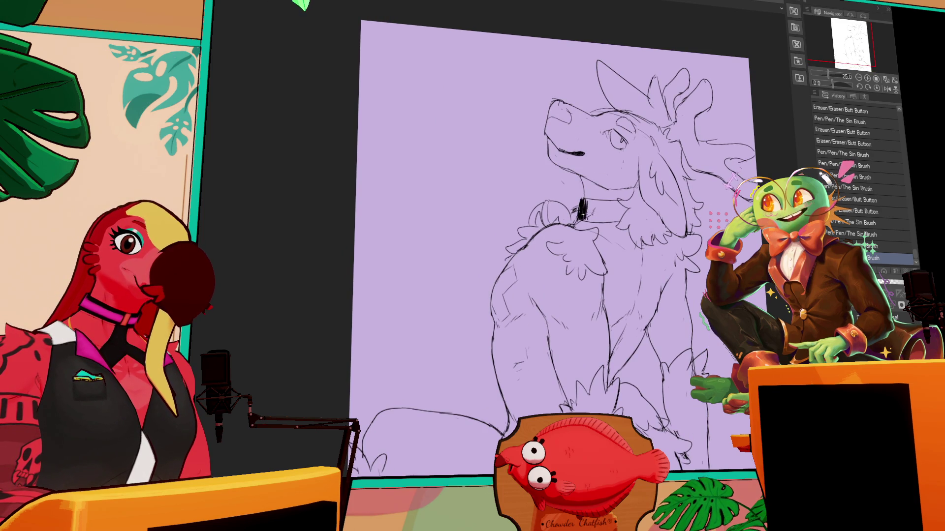
Hatch the collar with thick black strokes, undoing and reworking one stroke.
{"action": "mouse_move", "coordinate": [583, 210]}
{"action": "left_mouse_down"}
{"action": "mouse_move", "coordinate": [625, 216]}
{"action": "mouse_move", "coordinate": [629, 207]}
{"action": "mouse_move", "coordinate": [605, 225]}
{"action": "mouse_move", "coordinate": [619, 228]}
{"action": "left_mouse_up"}
{"action": "left_click_drag", "start_coordinate": [662, 169], "coordinate": [667, 171]}
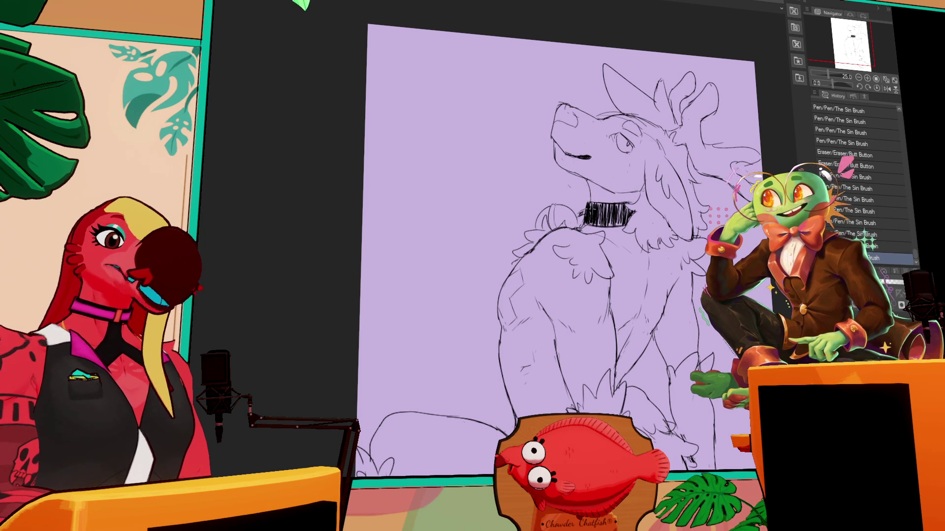
{"action": "left_click_drag", "start_coordinate": [582, 218], "coordinate": [587, 213]}
{"action": "key", "text": "ctrl+z"}
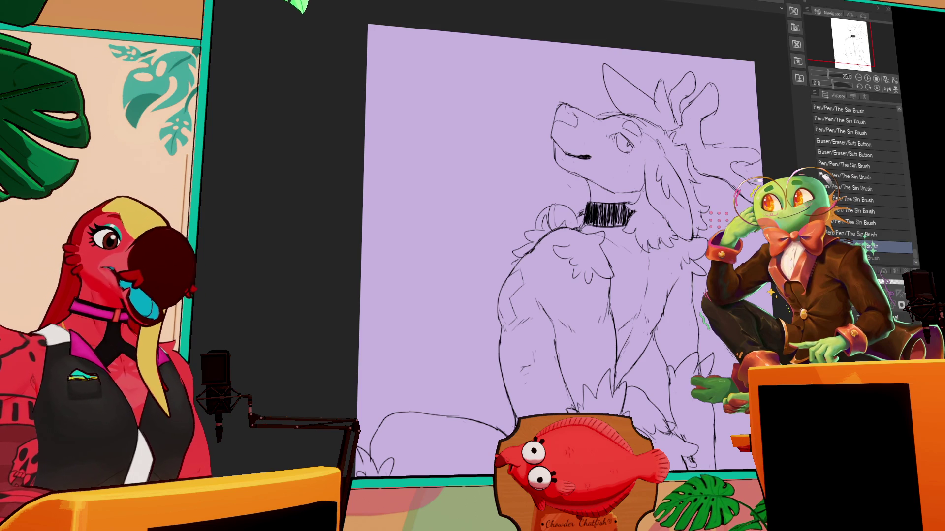
{"action": "mouse_move", "coordinate": [629, 206]}
{"action": "left_mouse_down"}
{"action": "mouse_move", "coordinate": [638, 217]}
{"action": "mouse_move", "coordinate": [634, 210]}
{"action": "left_mouse_up"}
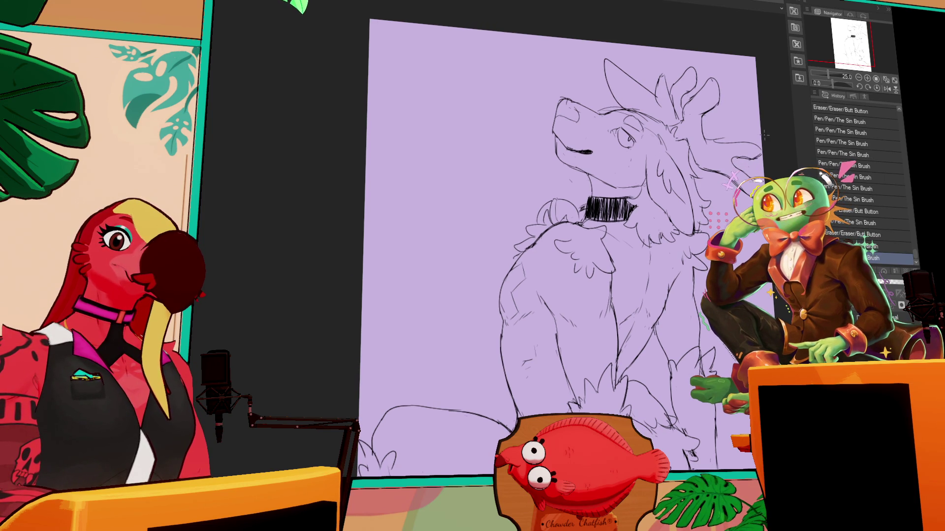
{"action": "left_click_drag", "start_coordinate": [708, 187], "coordinate": [731, 186]}
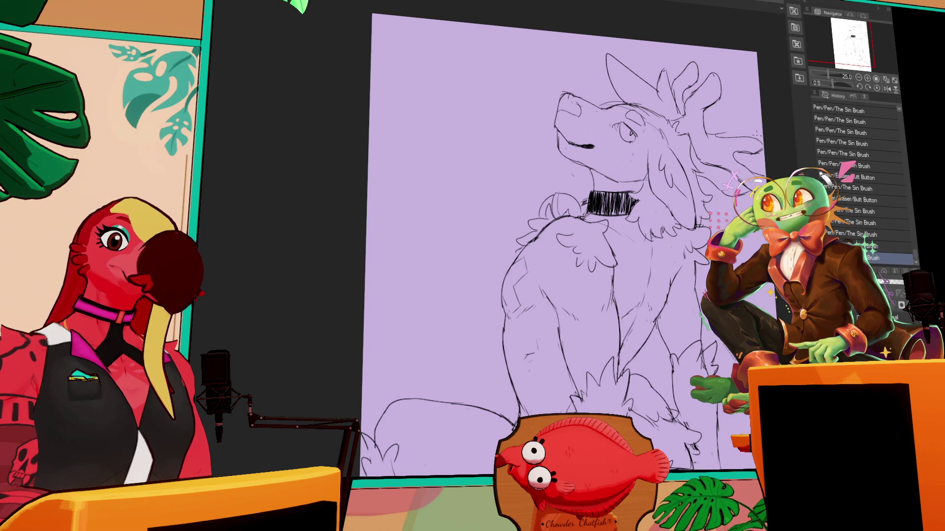
Refine the collar strokes and the hair lines behind the head, then pan to the lower body.
{"action": "left_click_drag", "start_coordinate": [711, 130], "coordinate": [747, 137]}
{"action": "left_click_drag", "start_coordinate": [741, 134], "coordinate": [752, 138]}
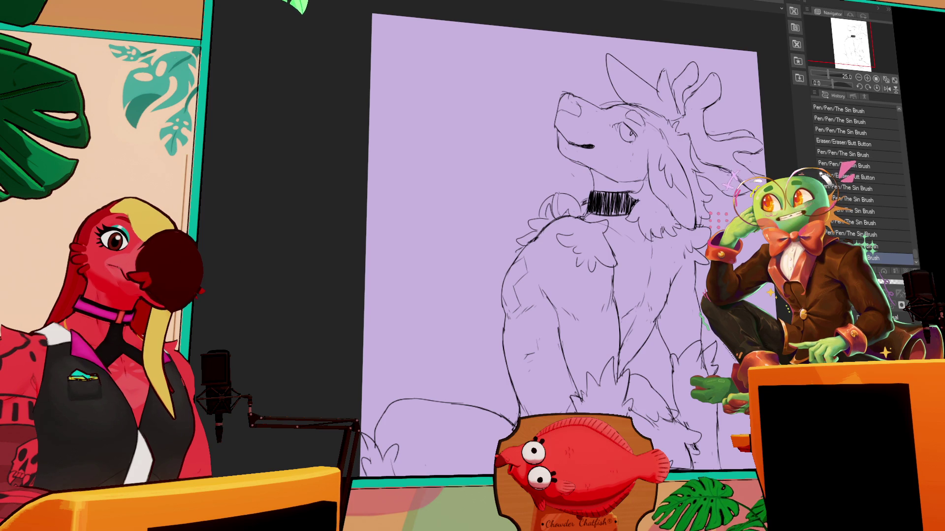
{"action": "left_click_drag", "start_coordinate": [725, 172], "coordinate": [748, 153]}
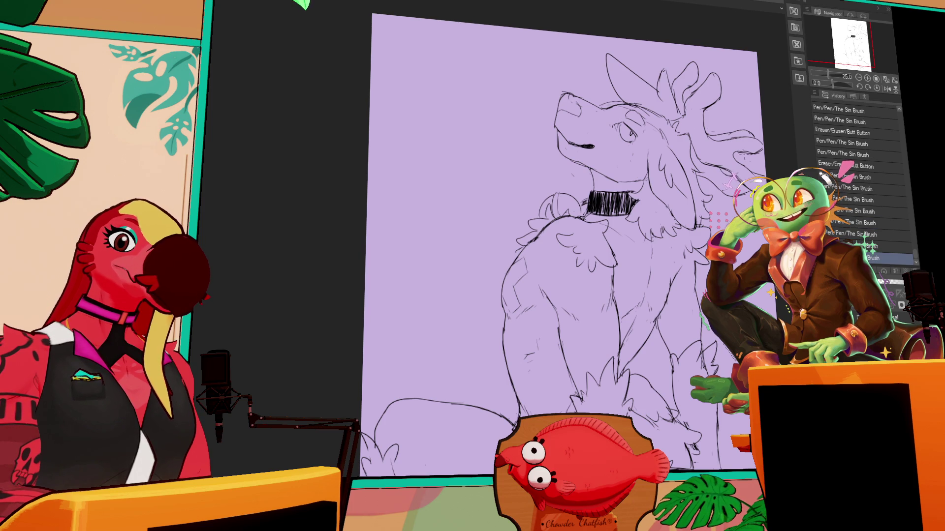
{"action": "mouse_move", "coordinate": [686, 378]}
{"action": "left_mouse_down"}
{"action": "mouse_move", "coordinate": [687, 226]}
{"action": "mouse_move", "coordinate": [579, 237]}
{"action": "mouse_move", "coordinate": [488, 220]}
{"action": "mouse_move", "coordinate": [457, 196]}
{"action": "mouse_move", "coordinate": [499, 193]}
{"action": "mouse_move", "coordinate": [467, 188]}
{"action": "mouse_move", "coordinate": [538, 195]}
{"action": "left_mouse_up"}
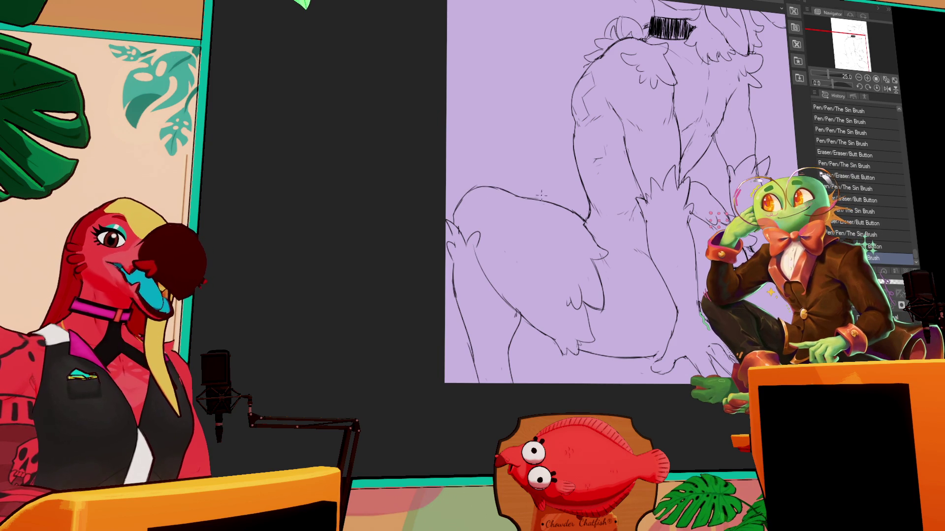
Pan back to the head and check the recent strokes with undo and redo, keeping them all.
{"action": "mouse_move", "coordinate": [789, 110]}
{"action": "left_mouse_down"}
{"action": "mouse_move", "coordinate": [743, 192]}
{"action": "mouse_move", "coordinate": [728, 167]}
{"action": "mouse_move", "coordinate": [718, 181]}
{"action": "left_mouse_up"}
{"action": "key", "text": "ctrl+z"}
{"action": "key", "text": "ctrl+z"}
{"action": "key", "text": "ctrl+y"}
{"action": "key", "text": "ctrl+y"}
{"action": "key", "text": "ctrl+y"}
{"action": "left_click_drag", "start_coordinate": [718, 182], "coordinate": [721, 200]}
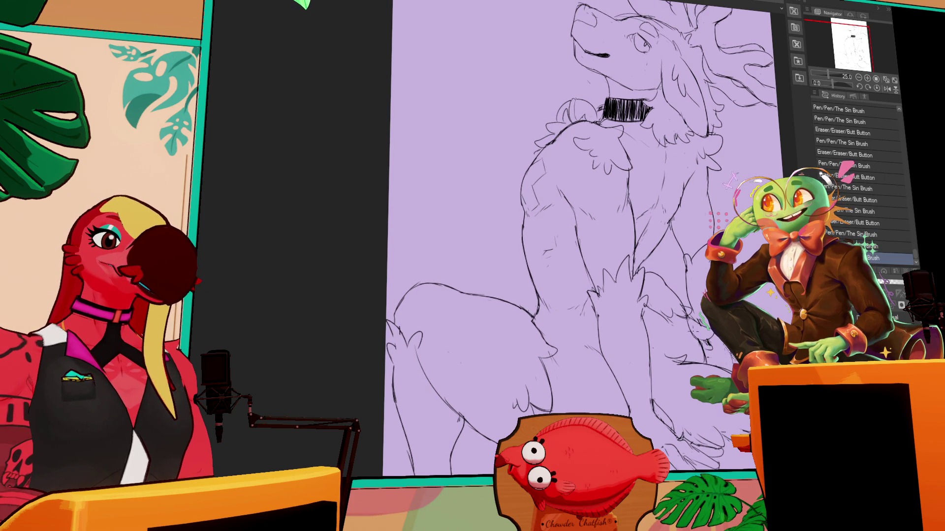
{"action": "key", "text": "ctrl+y"}
{"action": "key", "text": "ctrl+y"}
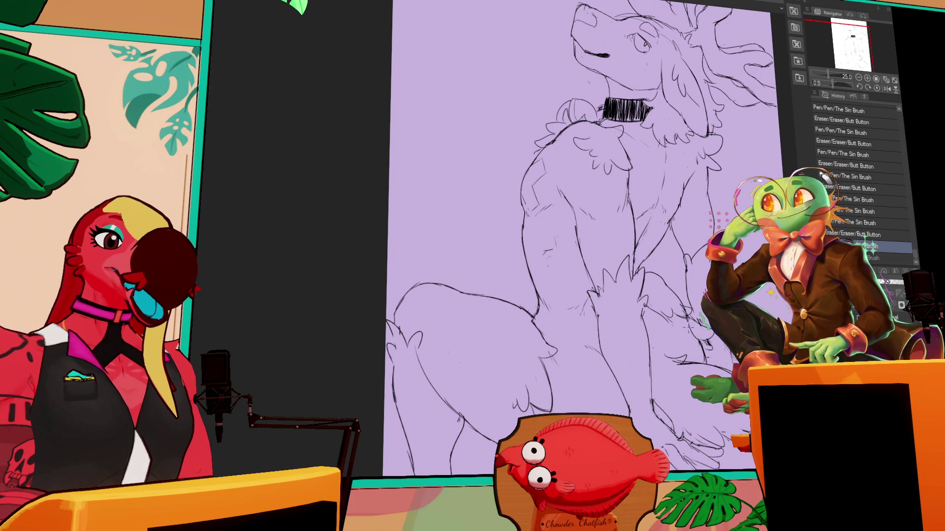
{"action": "scroll", "coordinate": [821, 173], "scroll_direction": "down", "scroll_amount": 1}
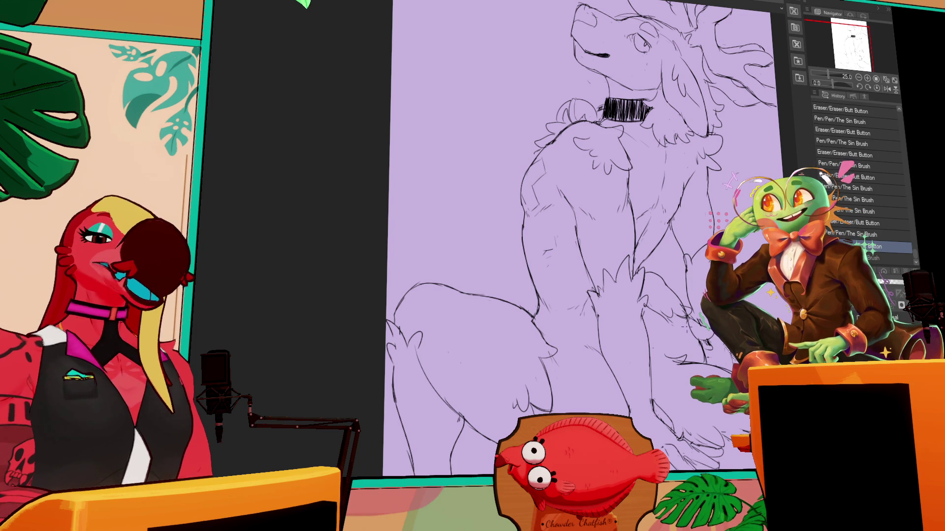
Erase small stray marks on the chest and add short pen strokes, undoing the last one.
{"action": "left_click_drag", "start_coordinate": [715, 169], "coordinate": [708, 217]}
{"action": "left_click", "coordinate": [659, 258]}
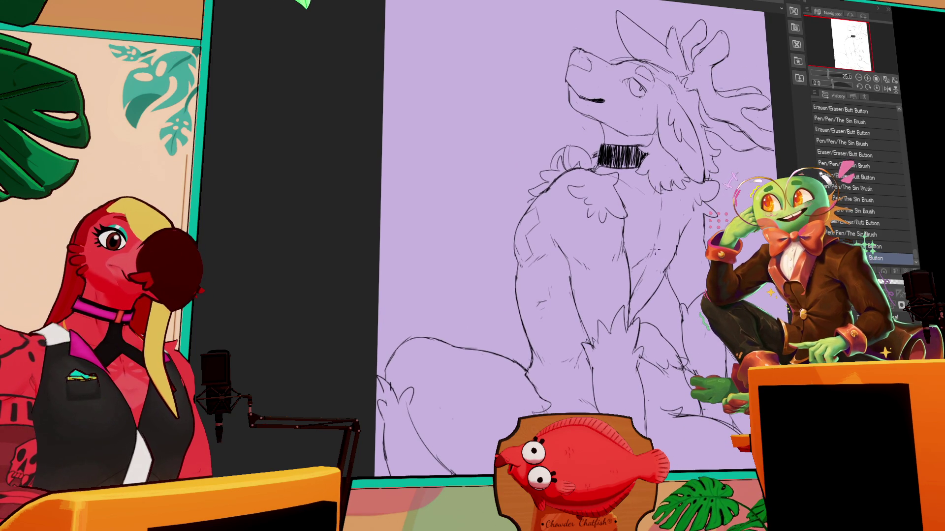
{"action": "left_click_drag", "start_coordinate": [661, 265], "coordinate": [666, 272]}
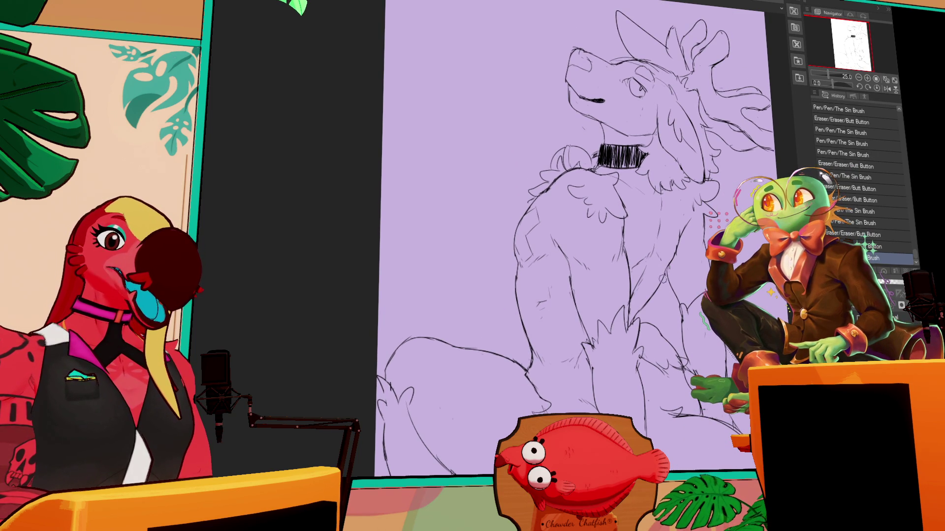
{"action": "left_click", "coordinate": [674, 239]}
{"action": "left_click", "coordinate": [668, 251]}
{"action": "left_click", "coordinate": [677, 239]}
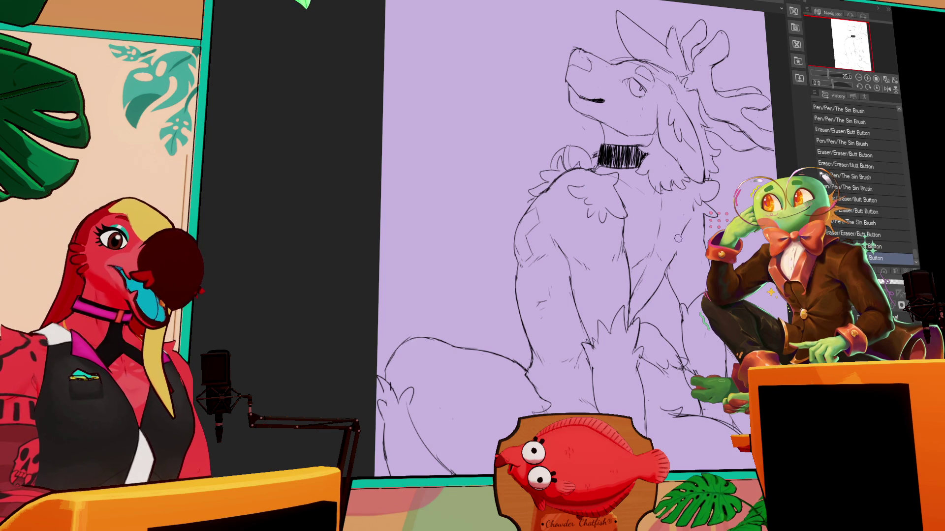
{"action": "left_click_drag", "start_coordinate": [678, 241], "coordinate": [676, 250]}
{"action": "key", "text": "ctrl+z"}
Erase a spot and add small ink marks to the chest line details.
{"action": "left_click", "coordinate": [681, 230]}
{"action": "left_click", "coordinate": [693, 218]}
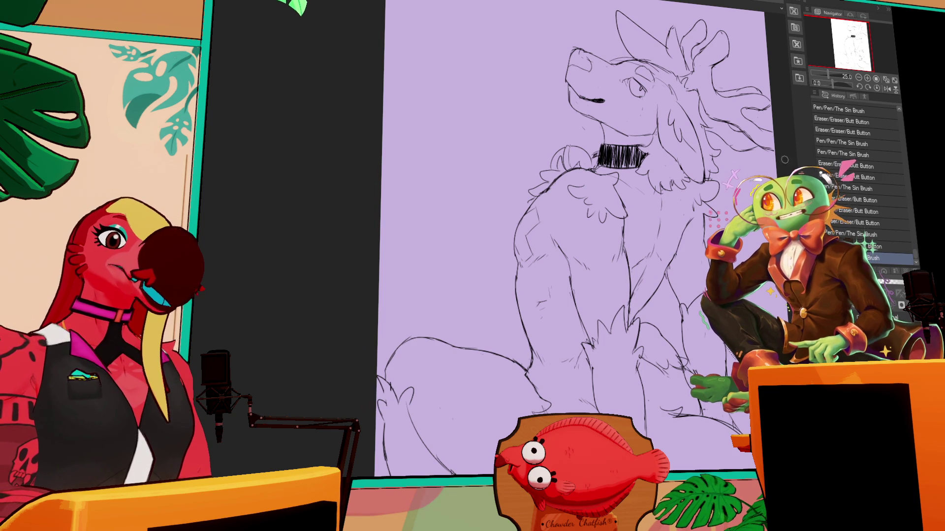
{"action": "left_click", "coordinate": [633, 266]}
{"action": "left_click", "coordinate": [634, 266]}
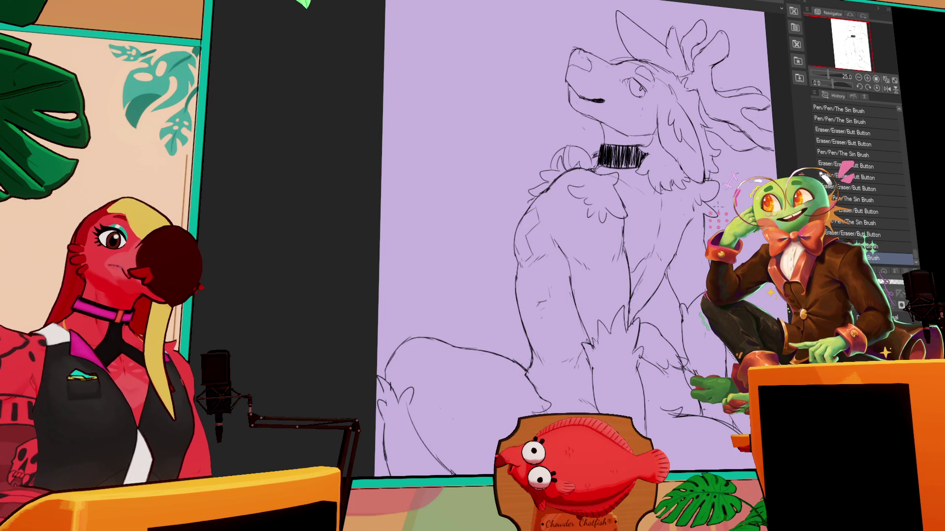
{"action": "left_click", "coordinate": [659, 255]}
{"action": "left_click", "coordinate": [636, 271]}
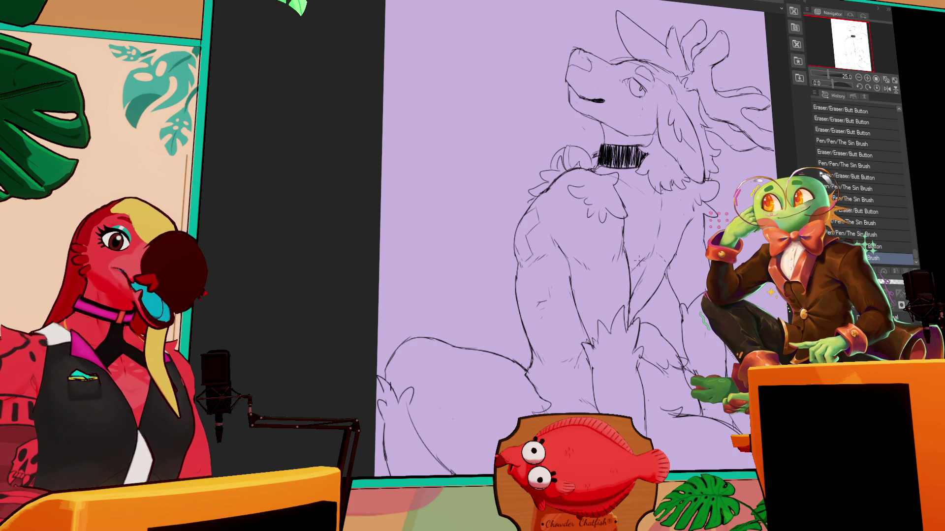
Erase small marks near the chest fur and add small pen strokes lower on the body.
{"action": "left_click", "coordinate": [632, 212]}
{"action": "left_click", "coordinate": [625, 207]}
{"action": "left_click", "coordinate": [527, 270]}
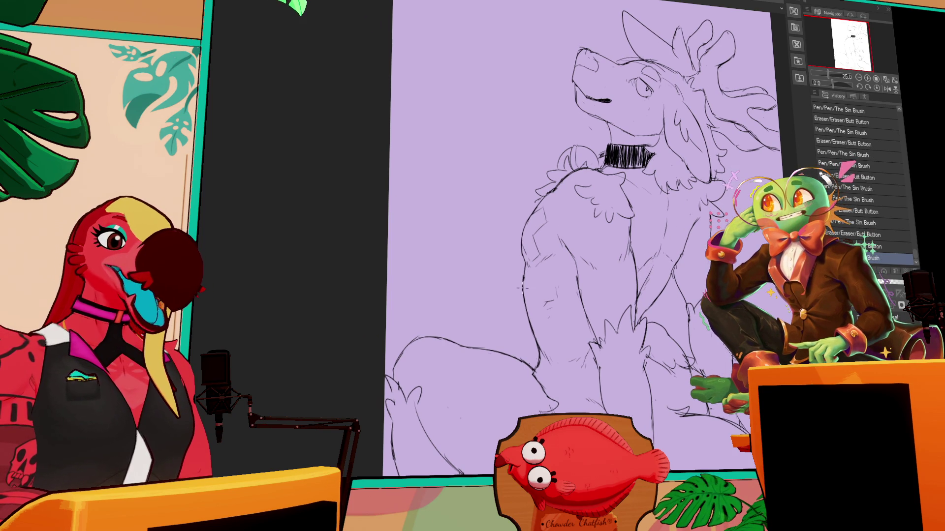
{"action": "left_click", "coordinate": [527, 269]}
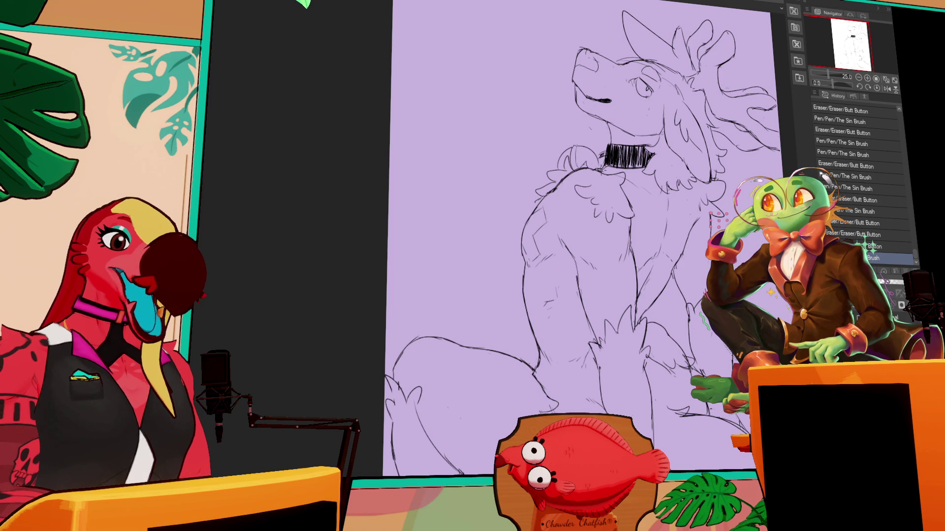
{"action": "left_click", "coordinate": [520, 275]}
{"action": "key", "text": "ctrl+z"}
{"action": "key", "text": "ctrl+y"}
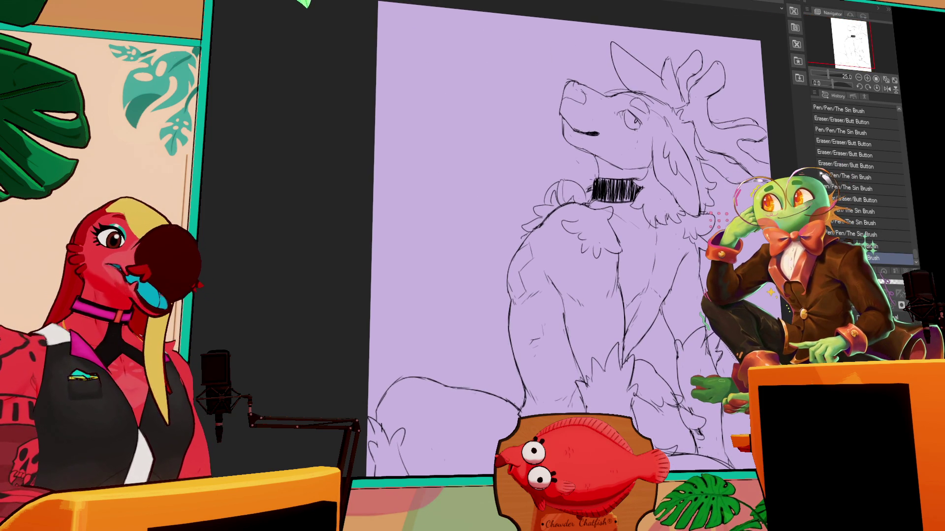
Compare the collar with and without the last edit, then keep the edit.
{"action": "key", "text": "ctrl+z"}
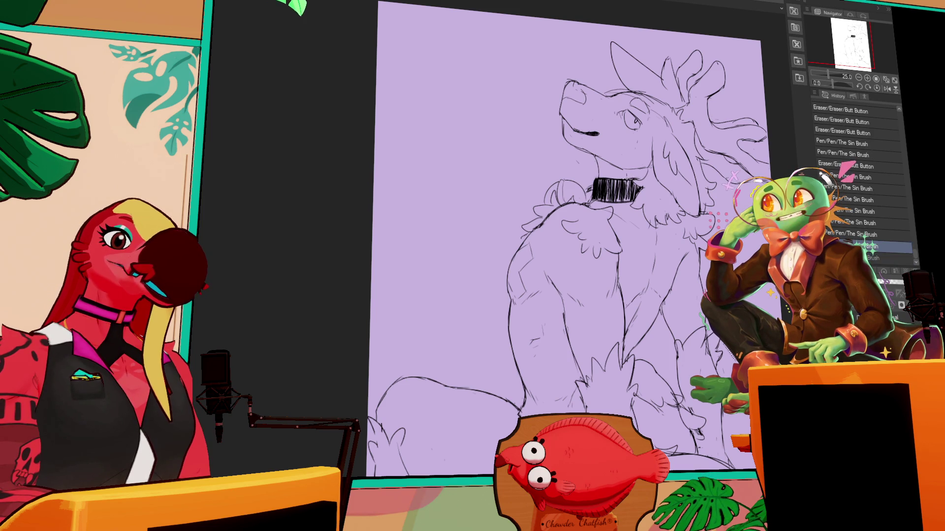
{"action": "key", "text": "ctrl+y"}
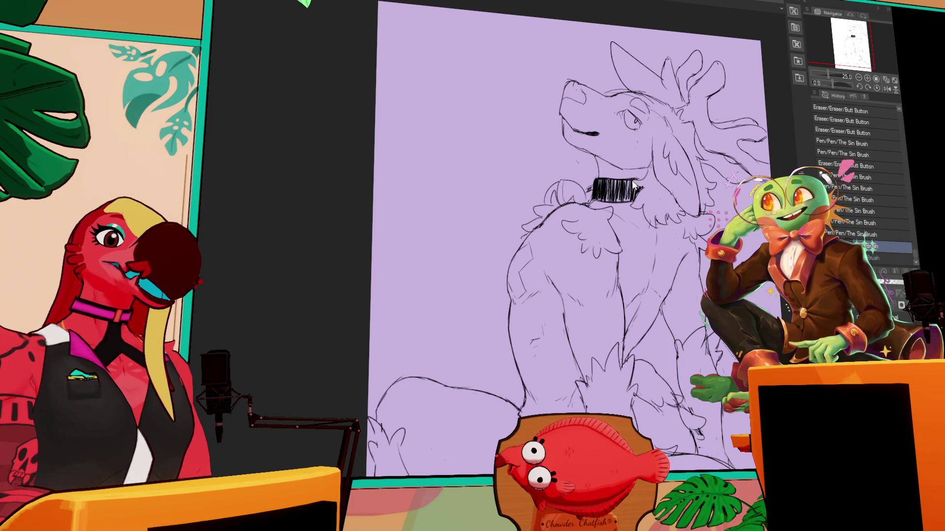
{"action": "key", "text": "ctrl+z"}
{"action": "key", "text": "ctrl+y"}
{"action": "key", "text": "ctrl+z"}
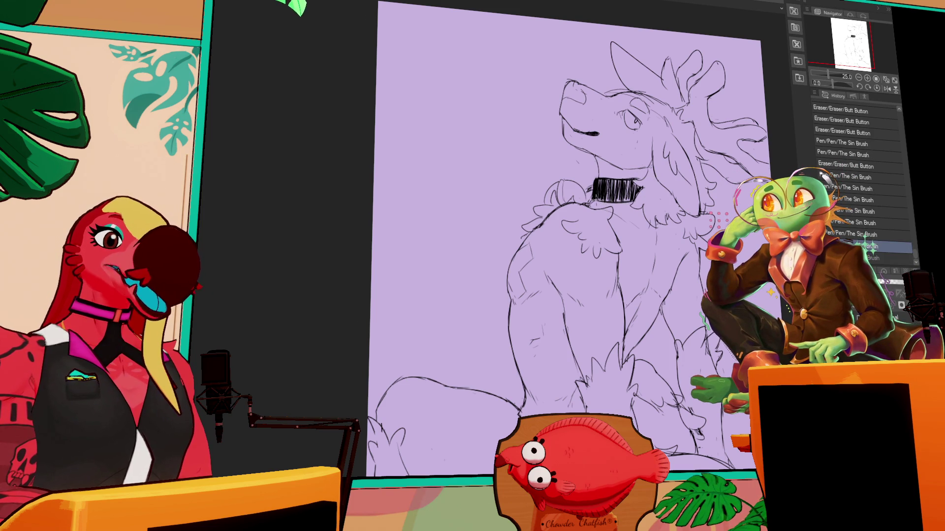
{"action": "key", "text": "ctrl+y"}
{"action": "key", "text": "ctrl+z"}
{"action": "key", "text": "ctrl+y"}
{"action": "key", "text": "ctrl+z"}
{"action": "key", "text": "ctrl+y"}
{"action": "key", "text": "ctrl+z"}
{"action": "key", "text": "ctrl+y"}
{"action": "key", "text": "ctrl+z"}
{"action": "key", "text": "ctrl+y"}
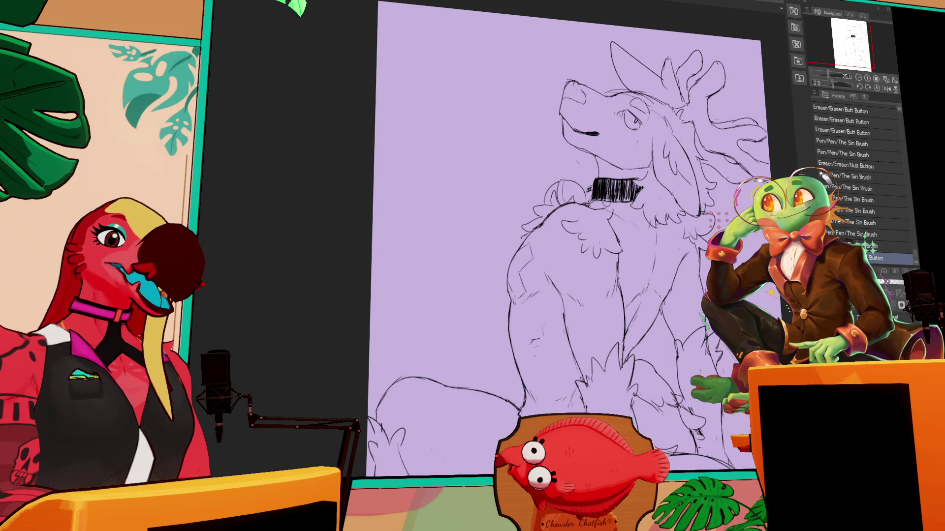
Add a short stroke below the collar, erase a stray mark, and draw another pen stroke.
{"action": "mouse_move", "coordinate": [595, 206]}
{"action": "left_mouse_down"}
{"action": "mouse_move", "coordinate": [614, 211]}
{"action": "mouse_move", "coordinate": [622, 233]}
{"action": "left_mouse_up"}
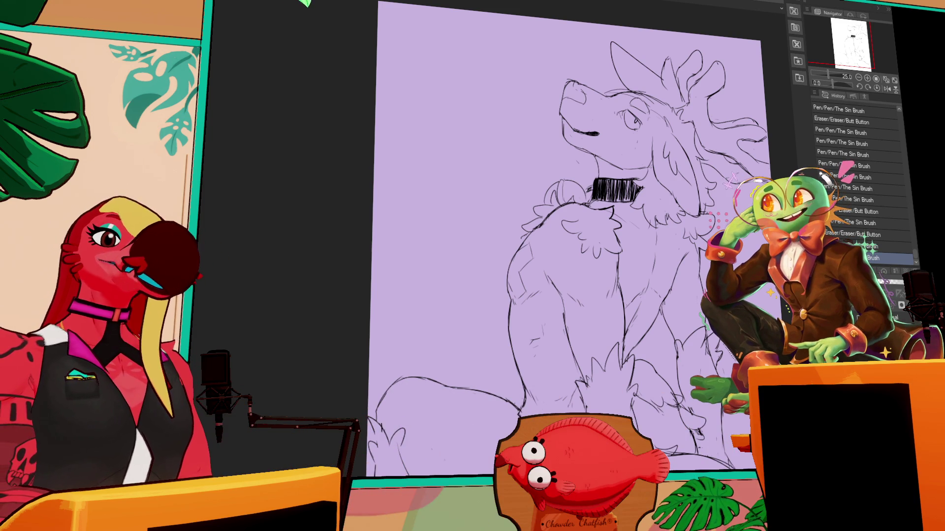
{"action": "mouse_move", "coordinate": [618, 175]}
{"action": "left_mouse_down"}
{"action": "mouse_move", "coordinate": [640, 168]}
{"action": "mouse_move", "coordinate": [526, 143]}
{"action": "mouse_move", "coordinate": [469, 155]}
{"action": "mouse_move", "coordinate": [428, 140]}
{"action": "mouse_move", "coordinate": [426, 148]}
{"action": "mouse_move", "coordinate": [477, 160]}
{"action": "mouse_move", "coordinate": [445, 174]}
{"action": "left_mouse_up"}
{"action": "left_click_drag", "start_coordinate": [525, 151], "coordinate": [642, 154]}
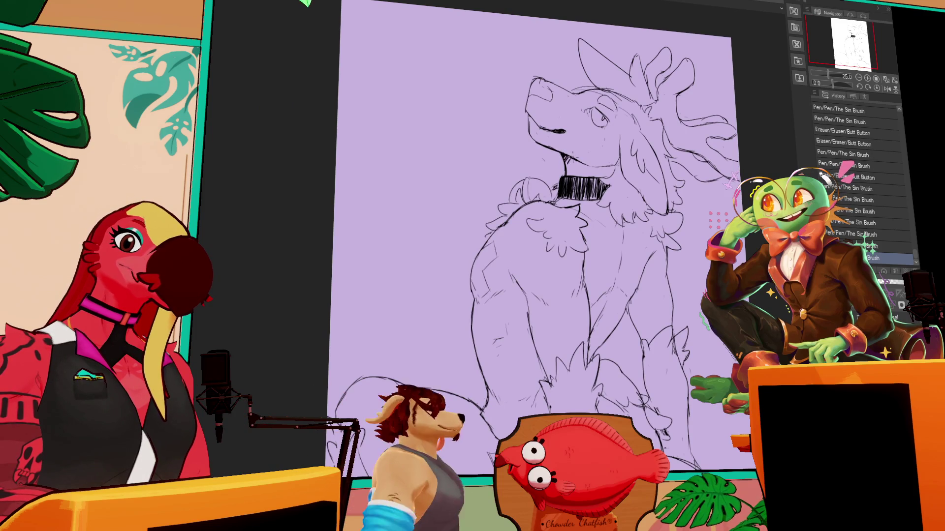
{"action": "mouse_move", "coordinate": [610, 151]}
{"action": "left_mouse_down"}
{"action": "mouse_move", "coordinate": [610, 182]}
{"action": "mouse_move", "coordinate": [602, 157]}
{"action": "left_mouse_up"}
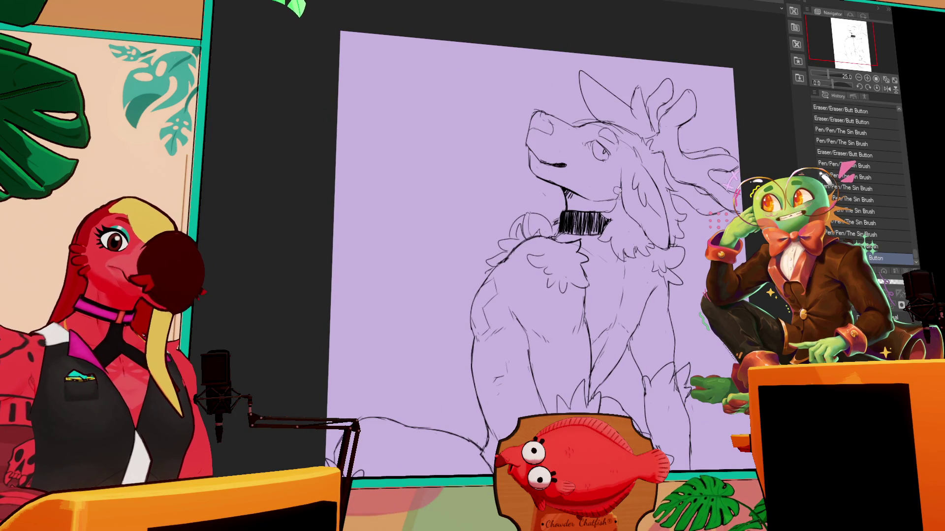
{"action": "left_click_drag", "start_coordinate": [649, 87], "coordinate": [676, 120]}
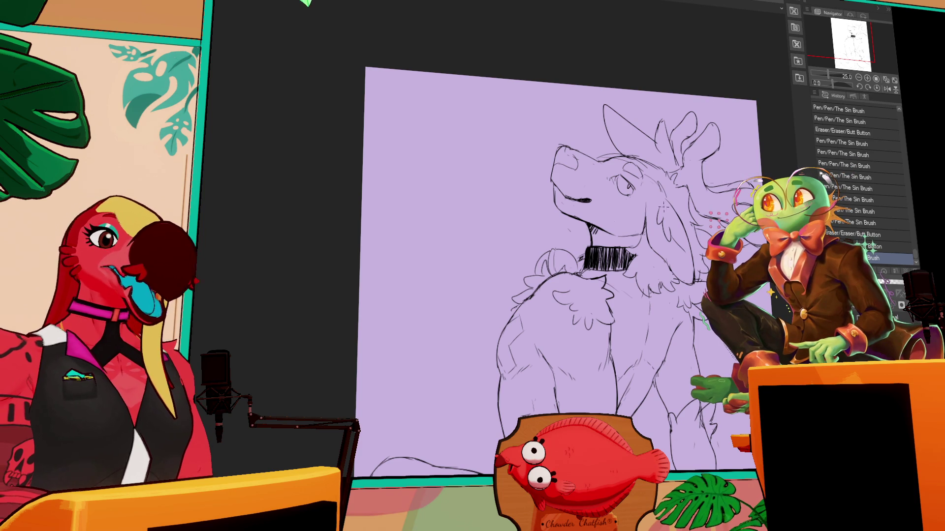
Try a short body stroke several times, undoing each attempt.
{"action": "left_click_drag", "start_coordinate": [609, 258], "coordinate": [616, 167]}
{"action": "key", "text": "ctrl+z"}
{"action": "left_click_drag", "start_coordinate": [511, 221], "coordinate": [519, 273]}
{"action": "key", "text": "ctrl+z"}
{"action": "mouse_move", "coordinate": [509, 222]}
{"action": "left_mouse_down"}
{"action": "mouse_move", "coordinate": [517, 283]}
{"action": "mouse_move", "coordinate": [512, 248]}
{"action": "mouse_move", "coordinate": [514, 279]}
{"action": "mouse_move", "coordinate": [497, 249]}
{"action": "left_mouse_up"}
{"action": "key", "text": "ctrl+z"}
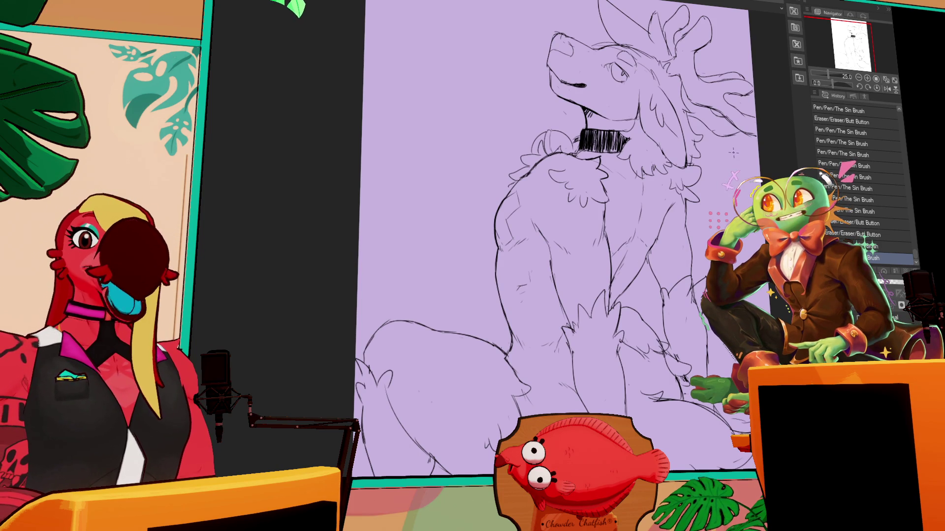
Touch up the lines on the lower body.
{"action": "scroll", "coordinate": [721, 191], "scroll_direction": "down", "scroll_amount": 1}
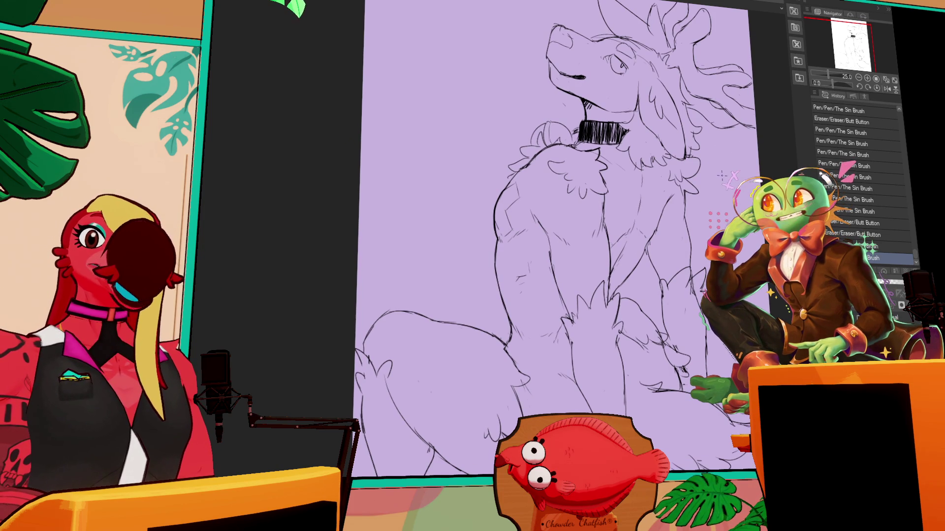
{"action": "scroll", "coordinate": [691, 183], "scroll_direction": "up", "scroll_amount": 2}
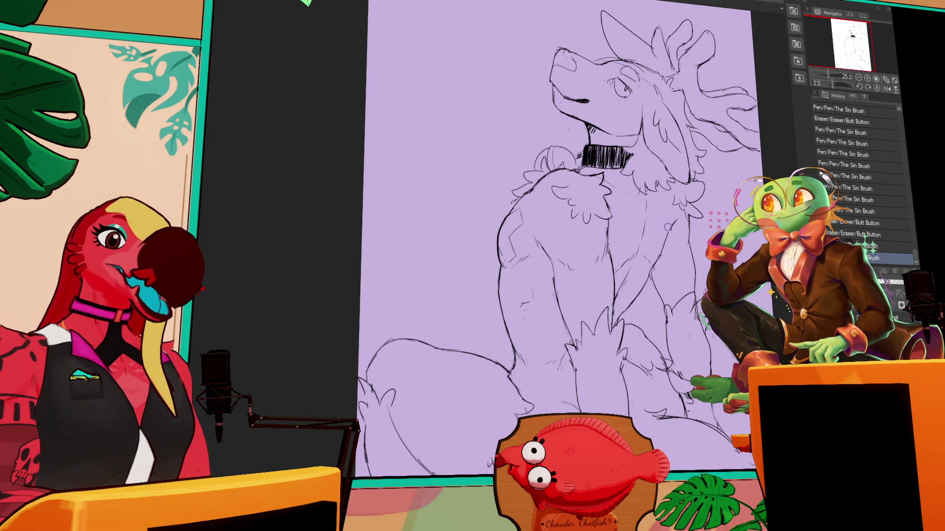
{"action": "left_click_drag", "start_coordinate": [668, 226], "coordinate": [685, 228]}
{"action": "scroll", "coordinate": [684, 229], "scroll_direction": "down", "scroll_amount": 6}
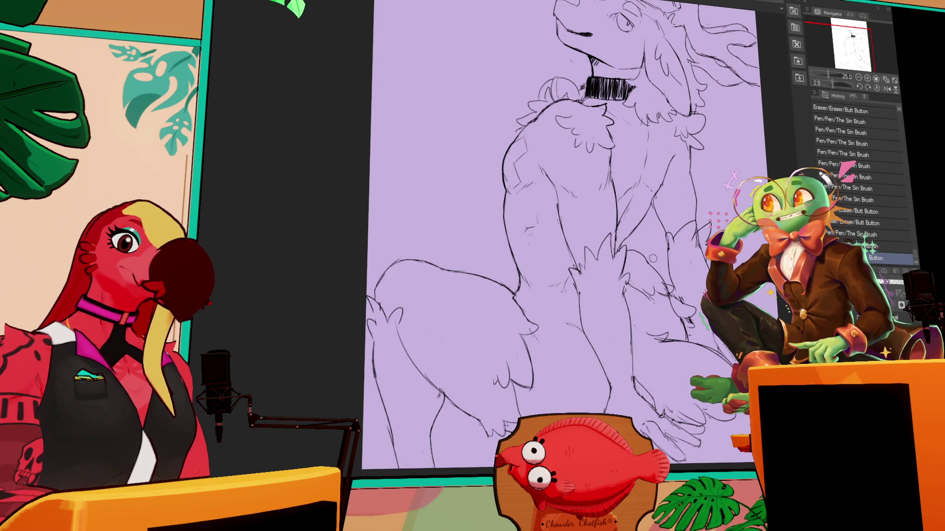
{"action": "left_click_drag", "start_coordinate": [509, 296], "coordinate": [522, 306]}
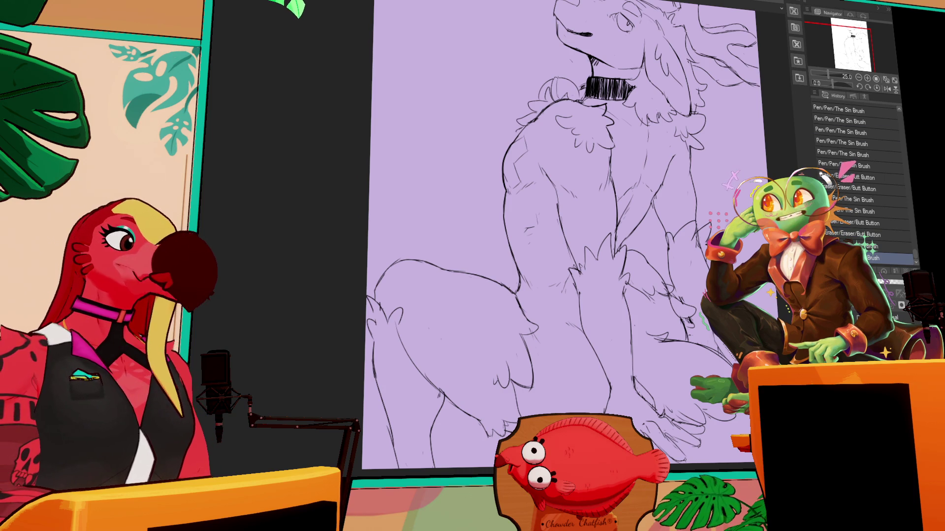
Erase and redraw small lines on the legs, checking the last stroke with undo and redo.
{"action": "left_click_drag", "start_coordinate": [704, 286], "coordinate": [654, 255]}
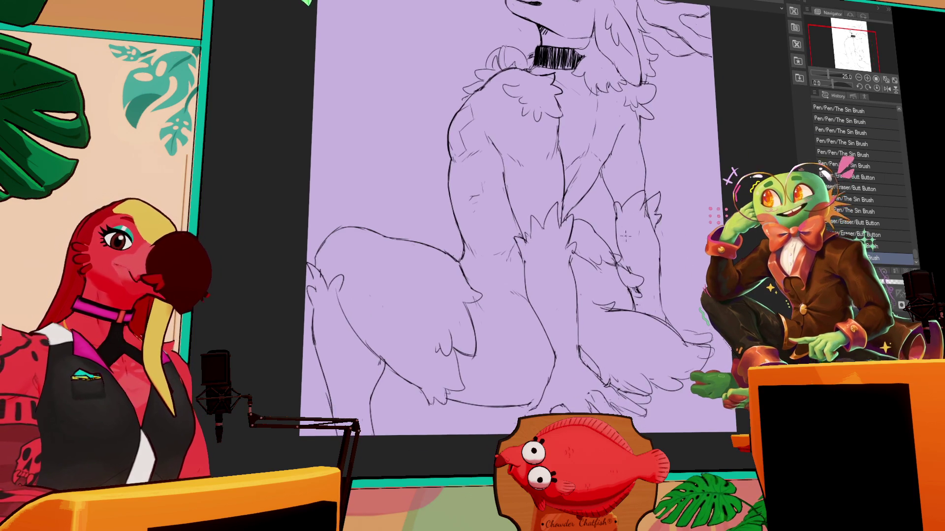
{"action": "key", "text": "ctrl+z"}
{"action": "key", "text": "ctrl+y"}
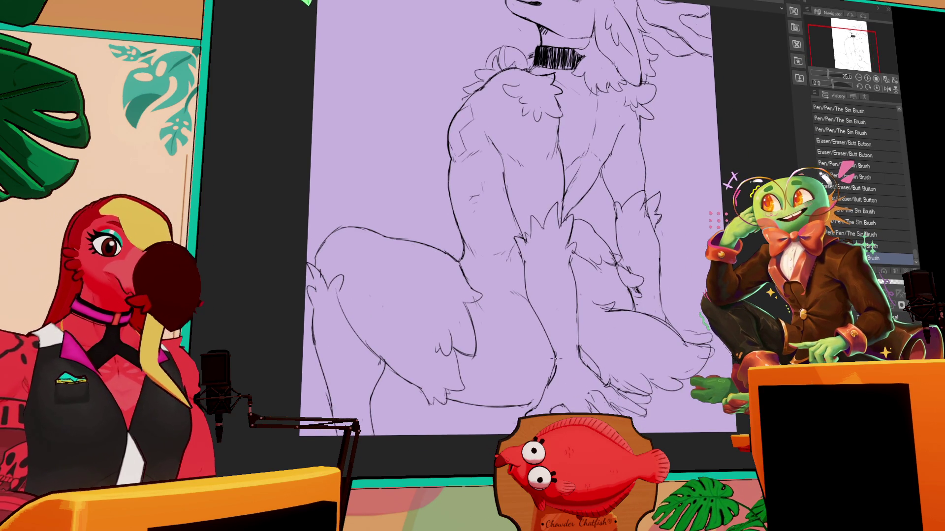
{"action": "left_click_drag", "start_coordinate": [555, 391], "coordinate": [551, 356]}
{"action": "left_click_drag", "start_coordinate": [638, 267], "coordinate": [648, 410]}
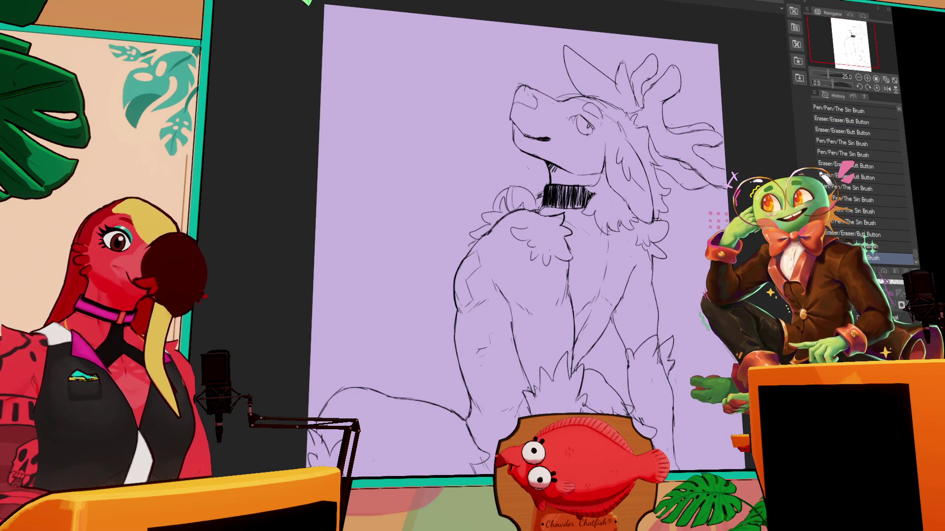
Refine the lines around the eye and cheek.
{"action": "mouse_move", "coordinate": [578, 113]}
{"action": "left_mouse_down"}
{"action": "mouse_move", "coordinate": [594, 125]}
{"action": "mouse_move", "coordinate": [582, 129]}
{"action": "mouse_move", "coordinate": [595, 127]}
{"action": "mouse_move", "coordinate": [592, 143]}
{"action": "left_mouse_up"}
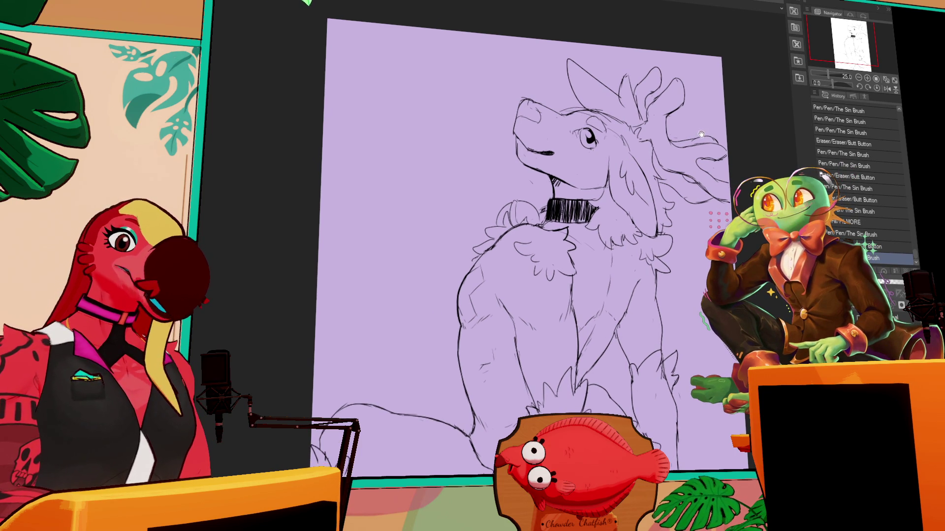
{"action": "left_click_drag", "start_coordinate": [676, 129], "coordinate": [697, 164]}
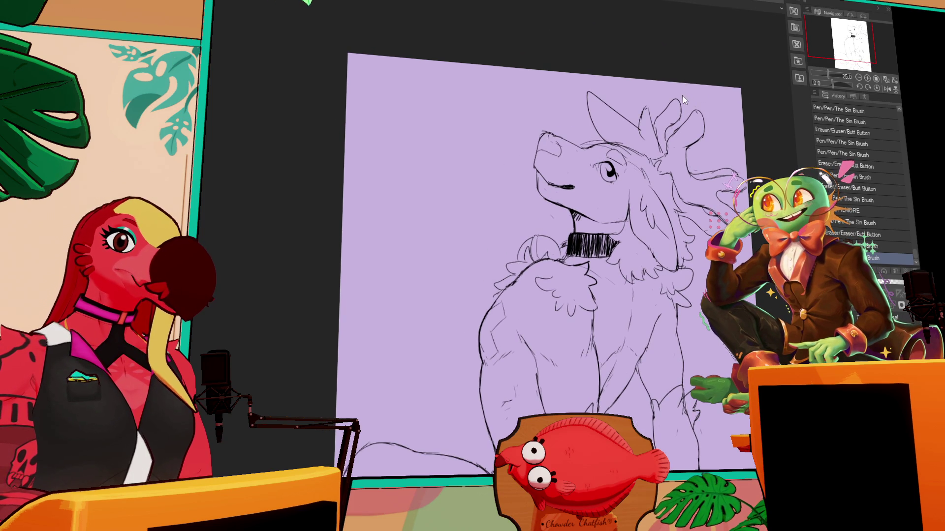
{"action": "left_click_drag", "start_coordinate": [626, 171], "coordinate": [606, 197]}
{"action": "left_click_drag", "start_coordinate": [621, 192], "coordinate": [611, 201]}
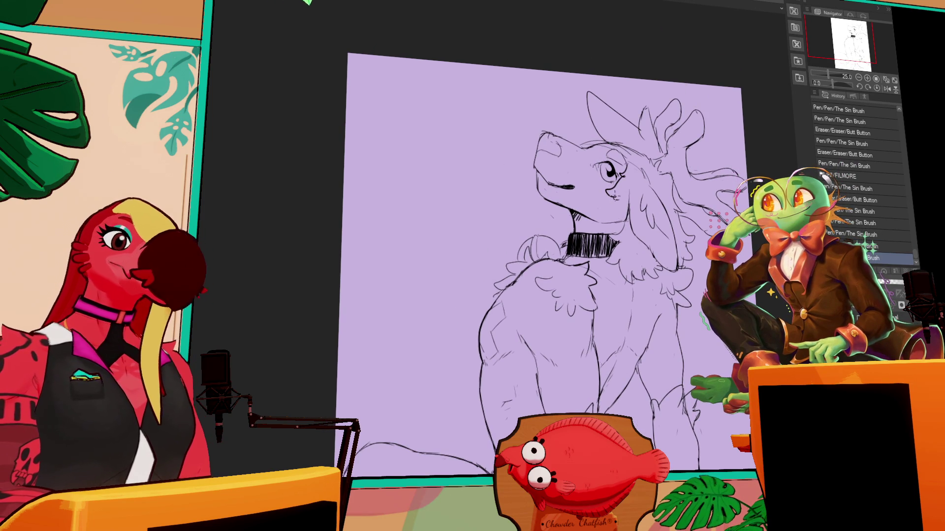
Redraw the left edge of the muzzle, undoing and restoring a stroke.
{"action": "mouse_move", "coordinate": [601, 133]}
{"action": "left_mouse_down"}
{"action": "mouse_move", "coordinate": [608, 146]}
{"action": "mouse_move", "coordinate": [535, 167]}
{"action": "mouse_move", "coordinate": [540, 178]}
{"action": "left_mouse_up"}
{"action": "key", "text": "ctrl+z"}
{"action": "key", "text": "ctrl+z"}
{"action": "mouse_move", "coordinate": [537, 143]}
{"action": "left_mouse_down"}
{"action": "mouse_move", "coordinate": [544, 183]}
{"action": "mouse_move", "coordinate": [532, 168]}
{"action": "mouse_move", "coordinate": [539, 173]}
{"action": "left_mouse_up"}
{"action": "key", "text": "ctrl+z"}
{"action": "key", "text": "ctrl+z"}
{"action": "key", "text": "ctrl+y"}
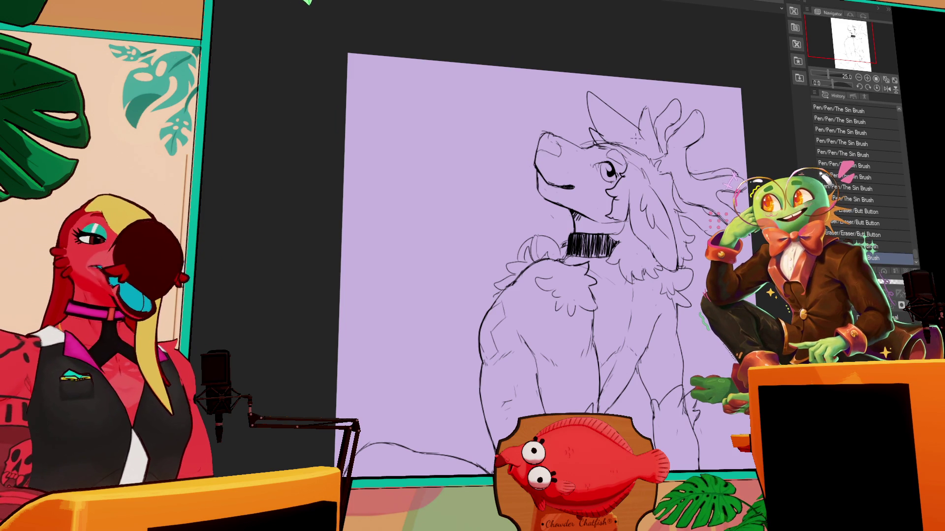
Touch up the throat and chest fluff, dropping the final small fluff stroke.
{"action": "mouse_move", "coordinate": [550, 214]}
{"action": "left_mouse_down"}
{"action": "mouse_move", "coordinate": [560, 226]}
{"action": "mouse_move", "coordinate": [533, 252]}
{"action": "left_mouse_up"}
{"action": "key", "text": "ctrl+z"}
{"action": "key", "text": "ctrl+y"}
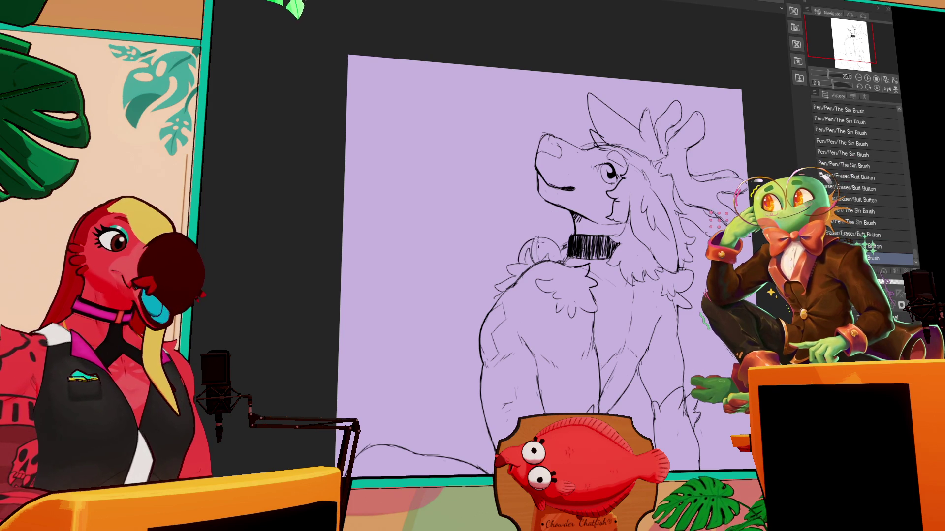
{"action": "left_click_drag", "start_coordinate": [554, 246], "coordinate": [543, 241]}
{"action": "key", "text": "ctrl+z"}
{"action": "key", "text": "ctrl+y"}
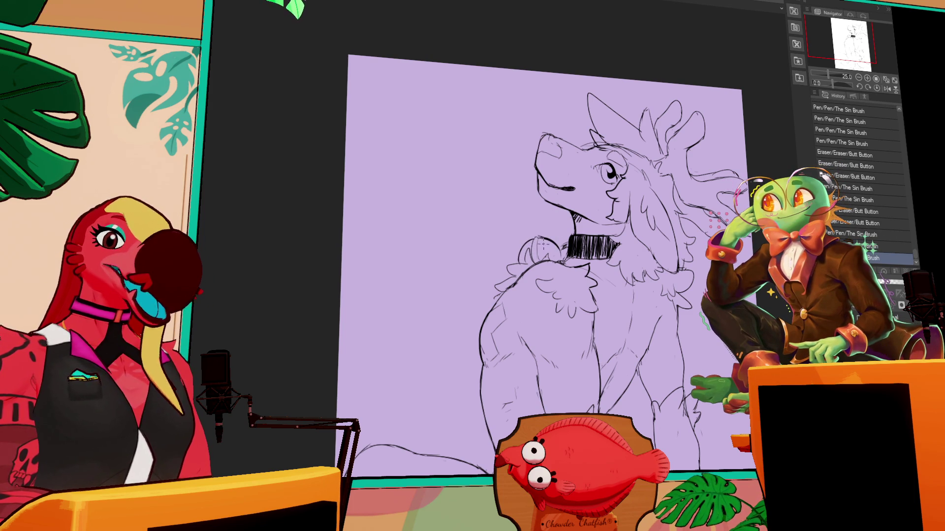
{"action": "key", "text": "ctrl+z"}
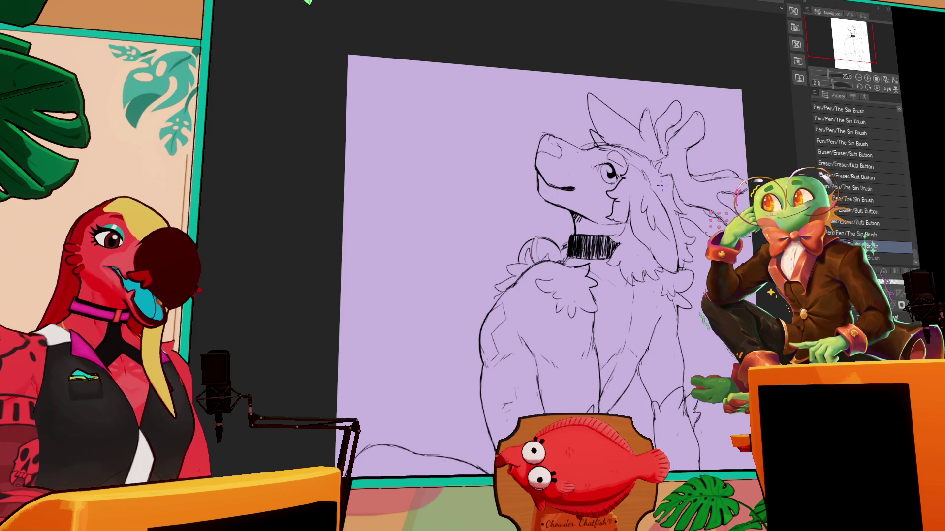
Add small strokes near the throat, comparing with undo and redo before keeping the last one.
{"action": "left_click_drag", "start_coordinate": [713, 190], "coordinate": [662, 241]}
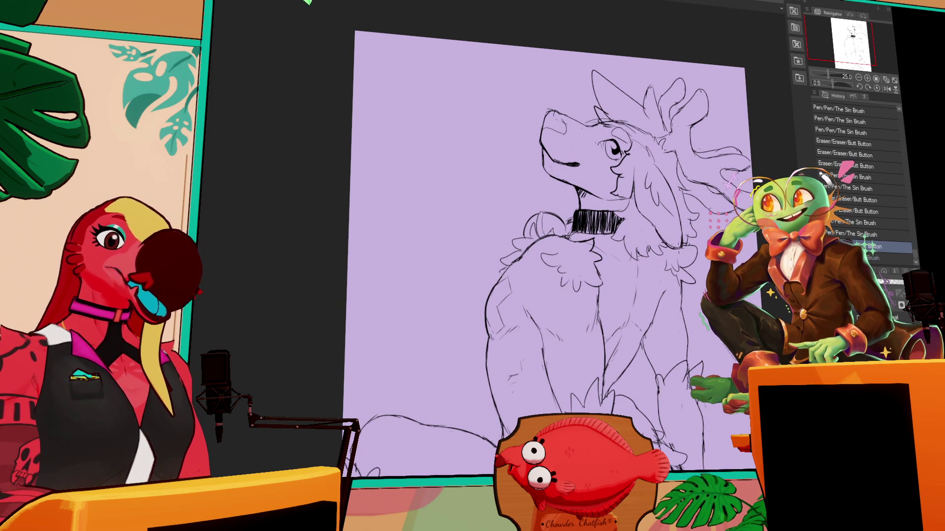
{"action": "key", "text": "ctrl+y"}
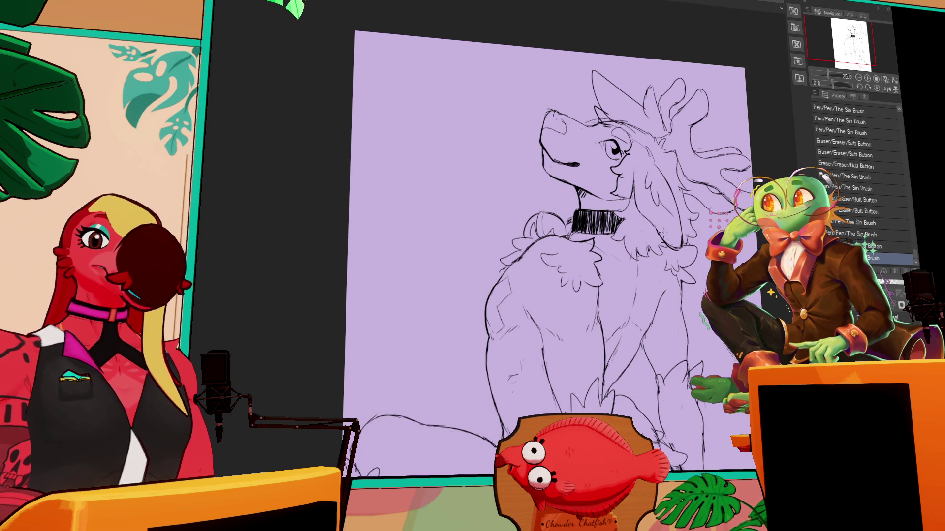
{"action": "key", "text": "ctrl+z"}
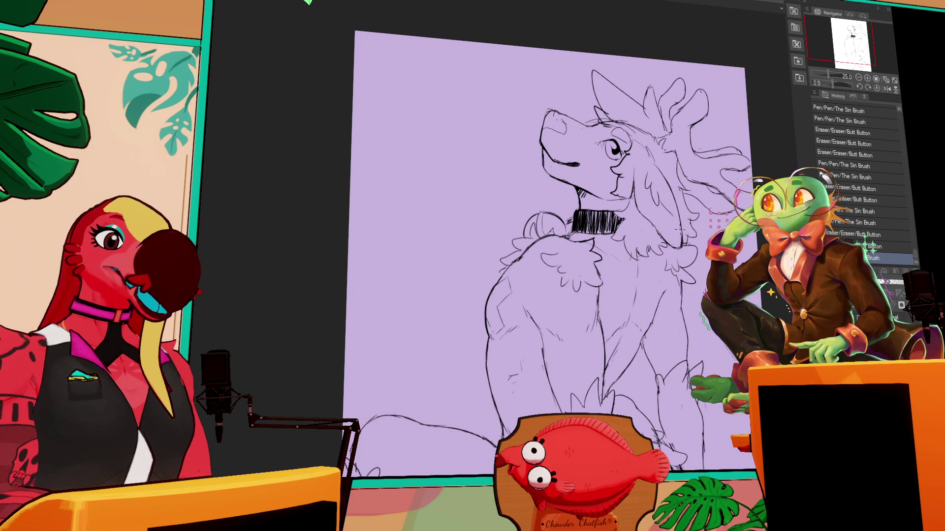
{"action": "left_click_drag", "start_coordinate": [648, 194], "coordinate": [641, 207]}
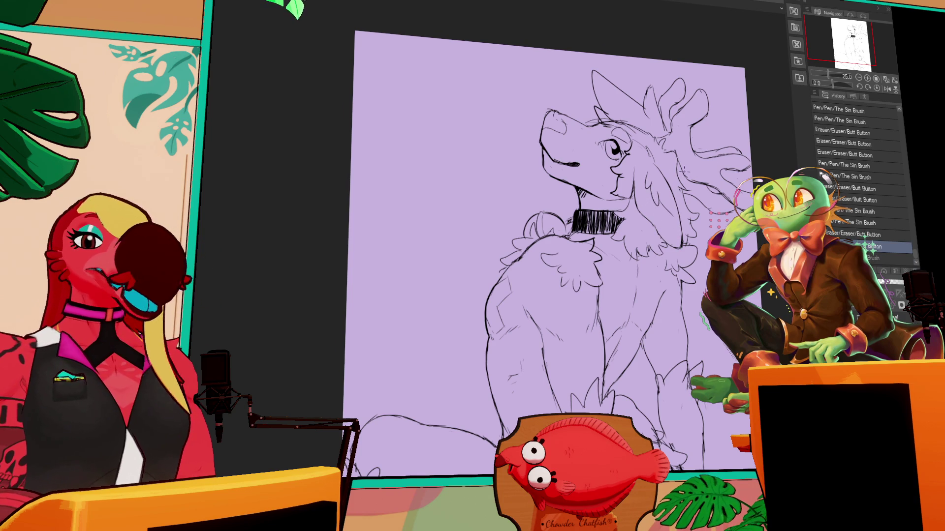
{"action": "key", "text": "ctrl+y"}
{"action": "key", "text": "ctrl+z"}
{"action": "key", "text": "ctrl+y"}
{"action": "left_click_drag", "start_coordinate": [642, 209], "coordinate": [649, 217]}
{"action": "left_click_drag", "start_coordinate": [643, 209], "coordinate": [649, 217]}
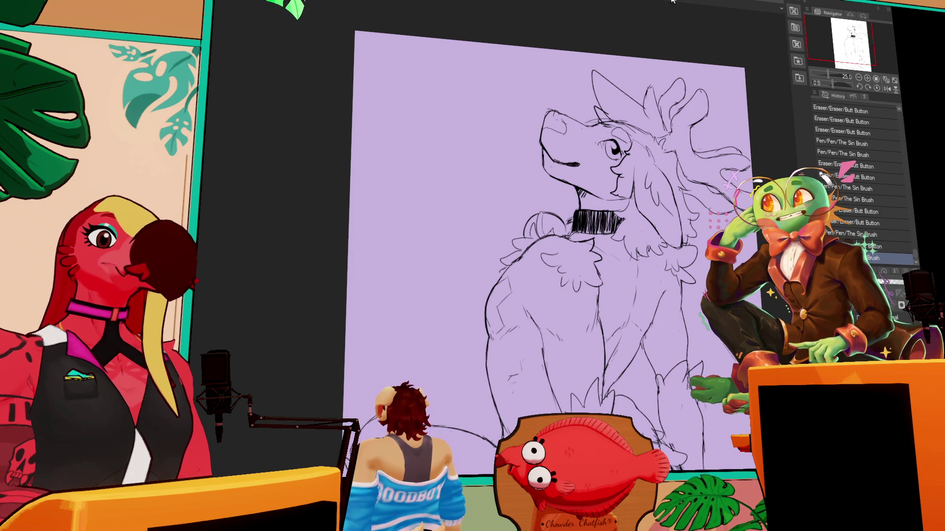
Erase stray lines on top of the head and add fur strokes near the neck fluff.
{"action": "mouse_move", "coordinate": [610, 120]}
{"action": "left_mouse_down"}
{"action": "mouse_move", "coordinate": [638, 129]}
{"action": "mouse_move", "coordinate": [667, 170]}
{"action": "mouse_move", "coordinate": [645, 170]}
{"action": "left_mouse_up"}
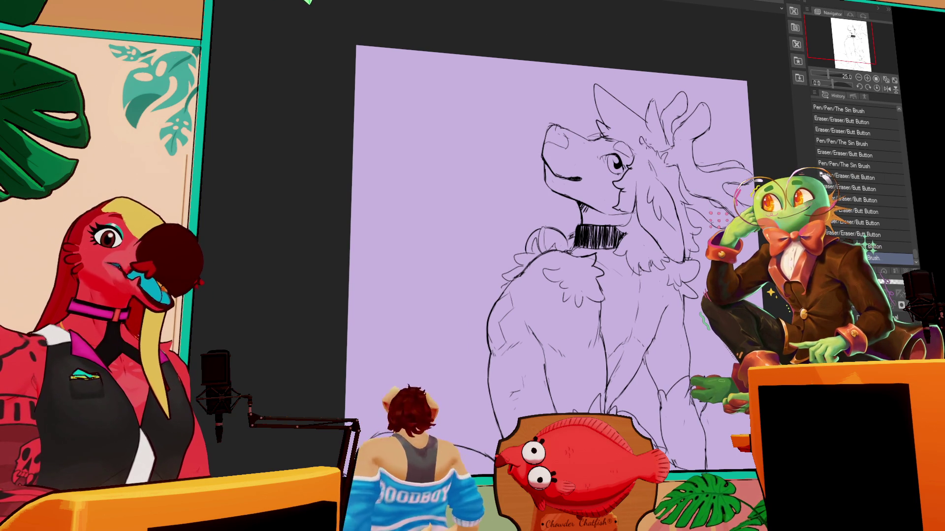
{"action": "mouse_move", "coordinate": [638, 182]}
{"action": "left_mouse_down"}
{"action": "mouse_move", "coordinate": [636, 196]}
{"action": "mouse_move", "coordinate": [645, 195]}
{"action": "left_mouse_up"}
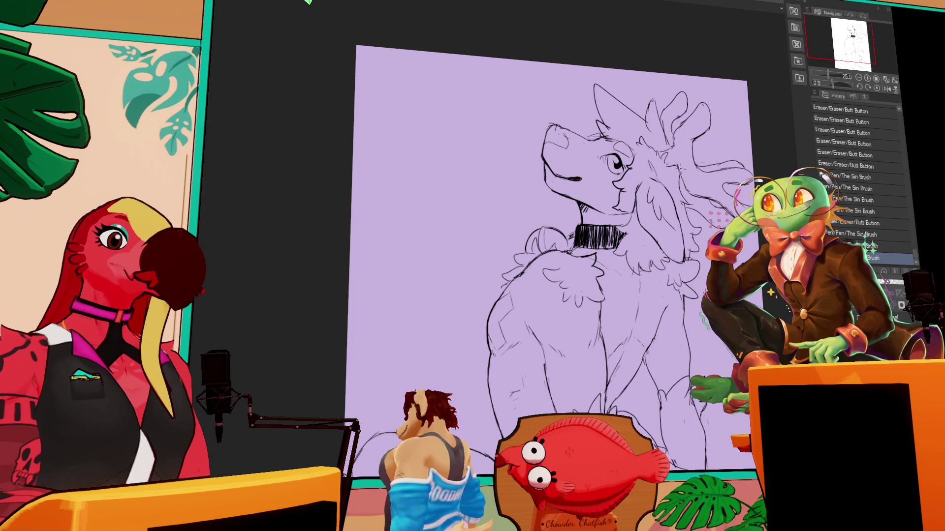
{"action": "scroll", "coordinate": [704, 198], "scroll_direction": "down", "scroll_amount": 2}
Redraw the line along the top of the muzzle.
{"action": "mouse_move", "coordinate": [644, 231]}
{"action": "left_mouse_down"}
{"action": "mouse_move", "coordinate": [638, 217]}
{"action": "mouse_move", "coordinate": [634, 238]}
{"action": "left_mouse_up"}
{"action": "mouse_move", "coordinate": [569, 119]}
{"action": "left_mouse_down"}
{"action": "mouse_move", "coordinate": [584, 190]}
{"action": "mouse_move", "coordinate": [560, 234]}
{"action": "mouse_move", "coordinate": [577, 213]}
{"action": "mouse_move", "coordinate": [559, 192]}
{"action": "left_mouse_up"}
{"action": "mouse_move", "coordinate": [560, 171]}
{"action": "left_mouse_down"}
{"action": "mouse_move", "coordinate": [584, 174]}
{"action": "mouse_move", "coordinate": [585, 163]}
{"action": "mouse_move", "coordinate": [605, 178]}
{"action": "left_mouse_up"}
{"action": "left_click_drag", "start_coordinate": [574, 172], "coordinate": [624, 189]}
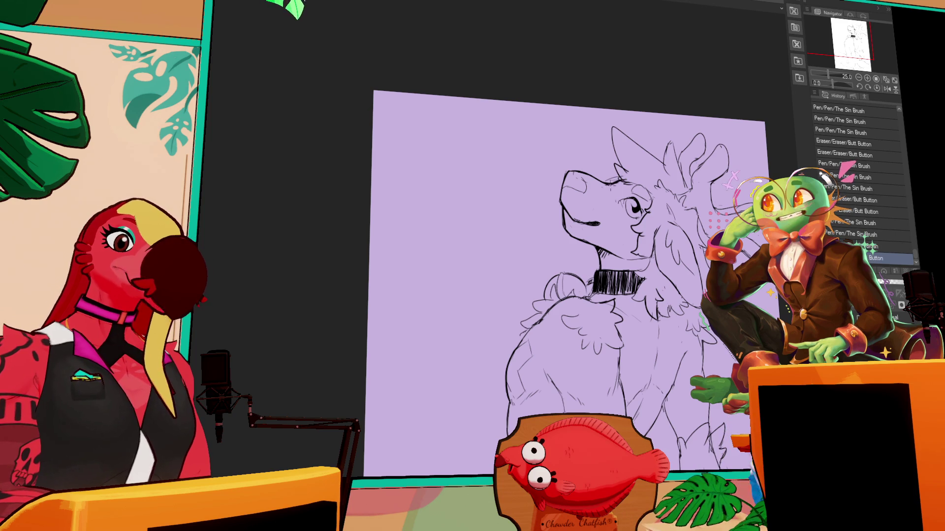
Add short strokes on the chest, body and arm, redoing one attempt.
{"action": "mouse_move", "coordinate": [680, 203]}
{"action": "left_mouse_down"}
{"action": "mouse_move", "coordinate": [674, 159]}
{"action": "mouse_move", "coordinate": [721, 40]}
{"action": "left_mouse_up"}
{"action": "left_click_drag", "start_coordinate": [556, 219], "coordinate": [566, 295]}
{"action": "key", "text": "ctrl+z"}
{"action": "left_click_drag", "start_coordinate": [563, 273], "coordinate": [569, 298]}
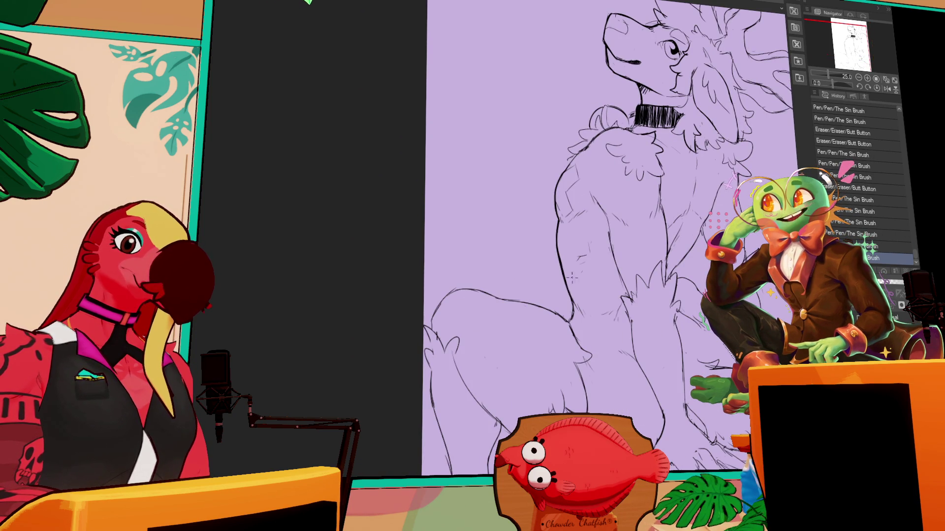
{"action": "scroll", "coordinate": [620, 237], "scroll_direction": "down", "scroll_amount": 2}
{"action": "left_click_drag", "start_coordinate": [661, 230], "coordinate": [668, 249]}
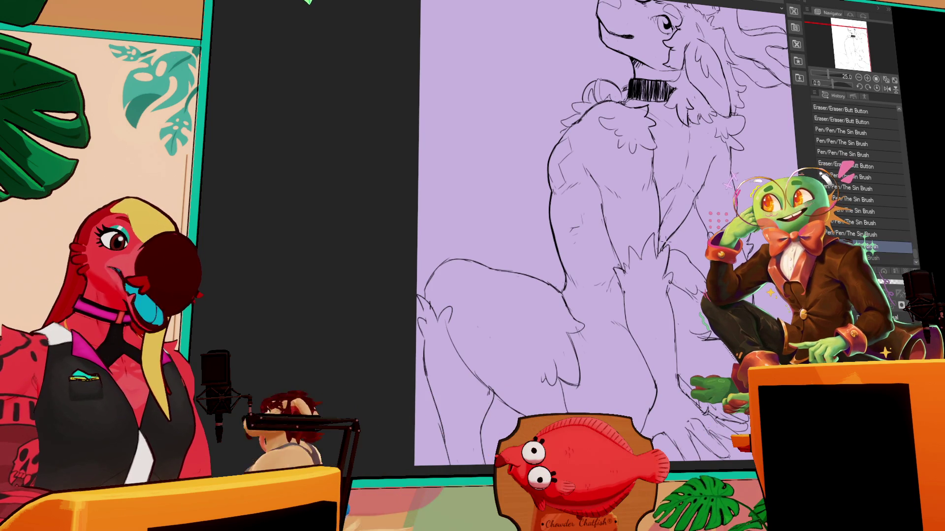
{"action": "key", "text": "ctrl+z"}
{"action": "key", "text": "ctrl+y"}
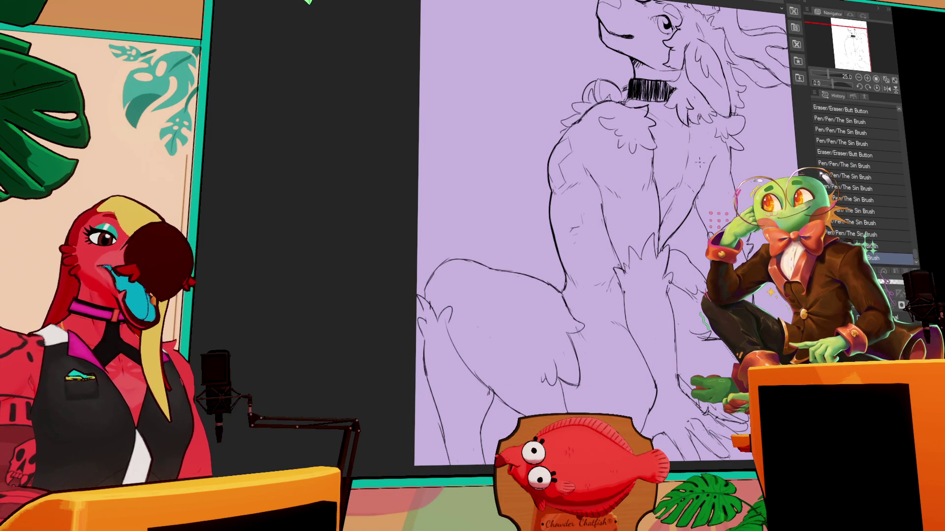
Erase small bits of the lower line art, undoing one line to redraw it.
{"action": "key", "text": "e"}
{"action": "left_click_drag", "start_coordinate": [709, 147], "coordinate": [708, 167]}
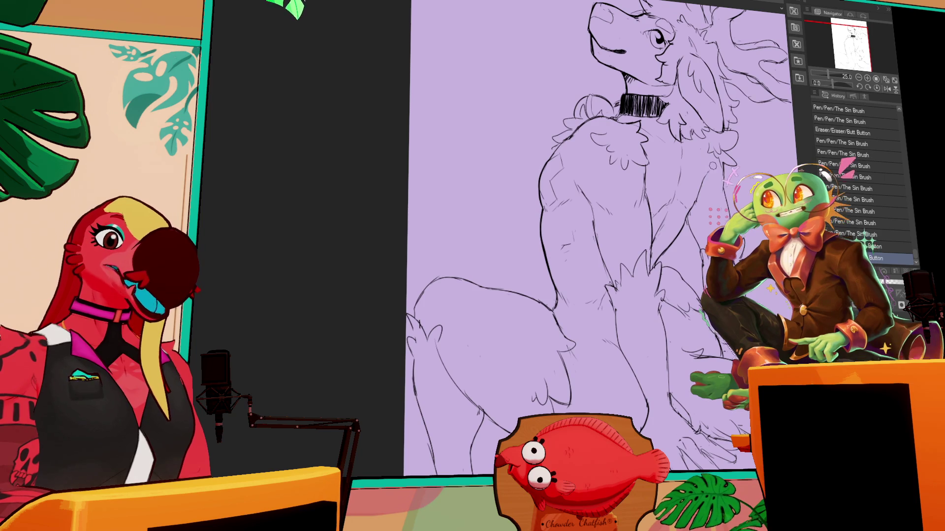
{"action": "scroll", "coordinate": [700, 172], "scroll_direction": "down", "scroll_amount": 1}
{"action": "mouse_move", "coordinate": [558, 281]}
{"action": "left_mouse_down"}
{"action": "mouse_move", "coordinate": [553, 297]}
{"action": "mouse_move", "coordinate": [568, 275]}
{"action": "mouse_move", "coordinate": [560, 275]}
{"action": "left_mouse_up"}
{"action": "key", "text": "ctrl+z"}
{"action": "scroll", "coordinate": [666, 170], "scroll_direction": "down", "scroll_amount": 1}
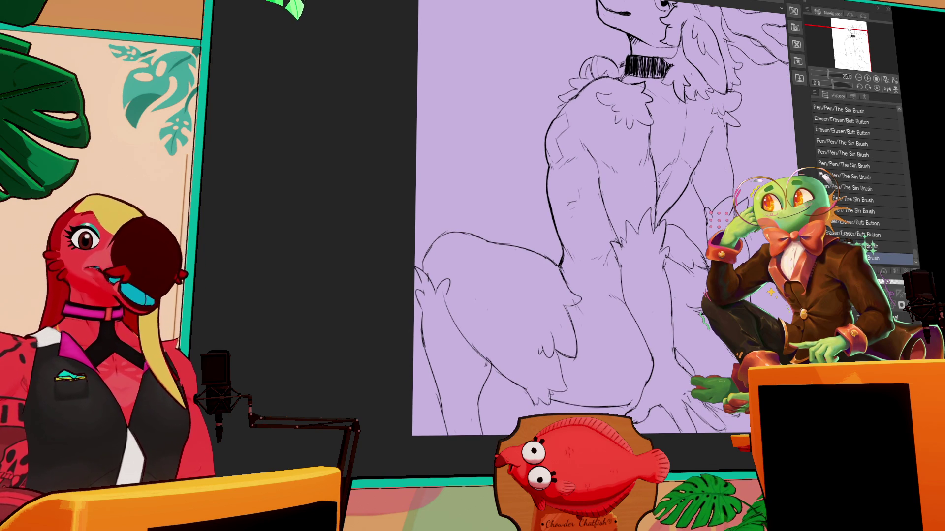
{"action": "left_click_drag", "start_coordinate": [659, 209], "coordinate": [662, 216]}
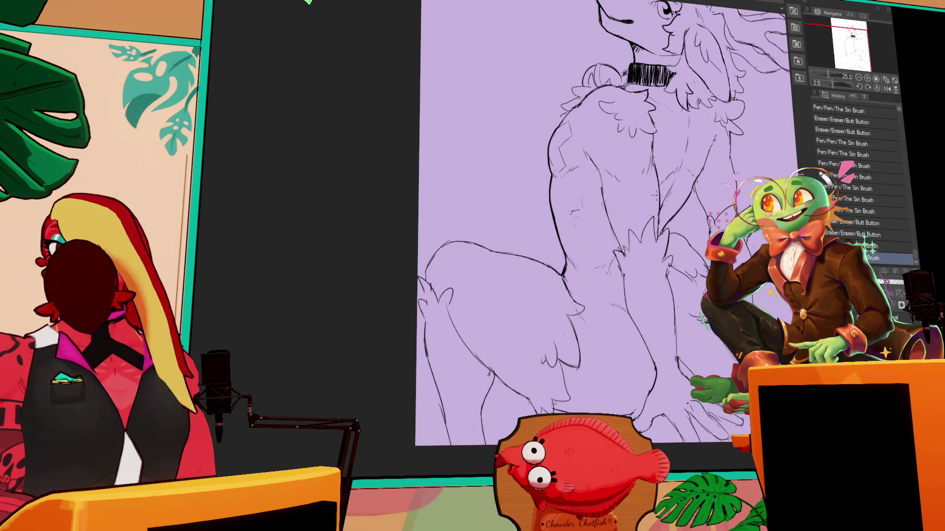
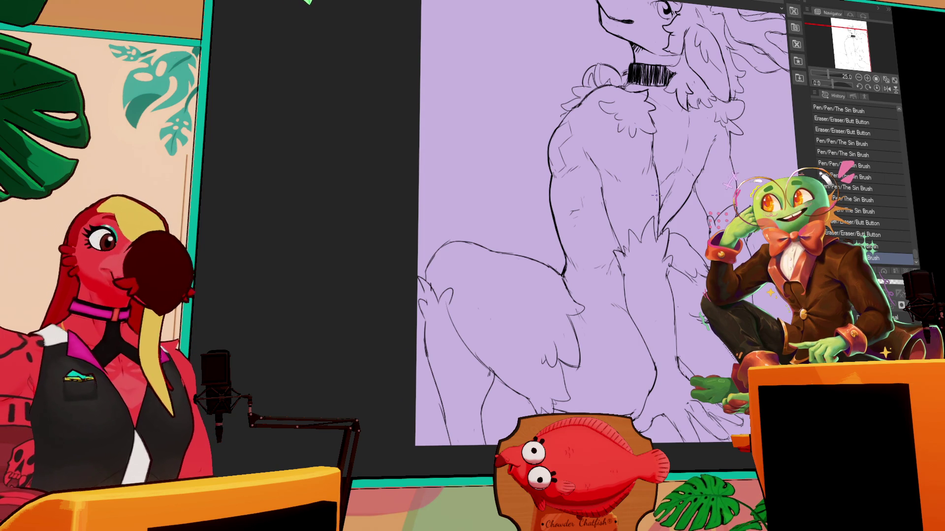
Add pen fur strokes along the deer's lower body.
{"action": "scroll", "coordinate": [452, 285], "scroll_direction": "down", "scroll_amount": 2}
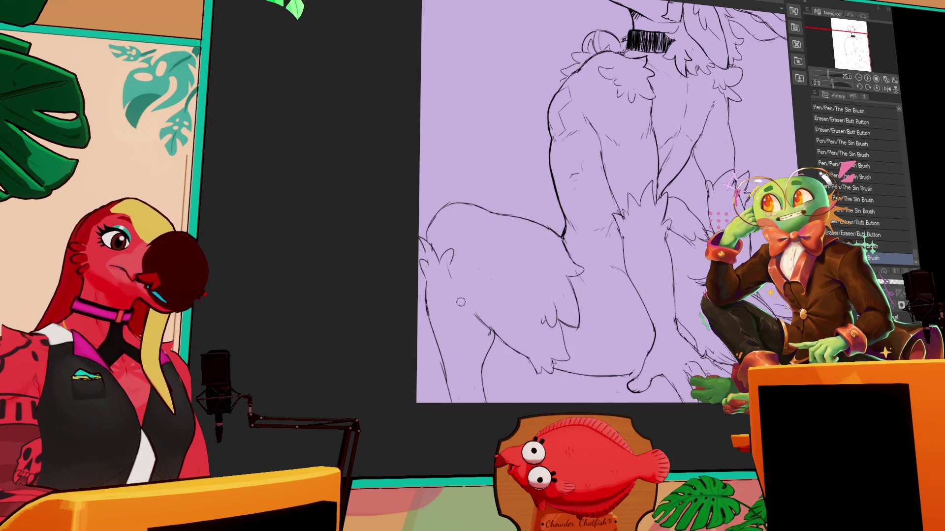
{"action": "left_click_drag", "start_coordinate": [455, 276], "coordinate": [510, 344]}
{"action": "scroll", "coordinate": [591, 205], "scroll_direction": "right", "scroll_amount": 2}
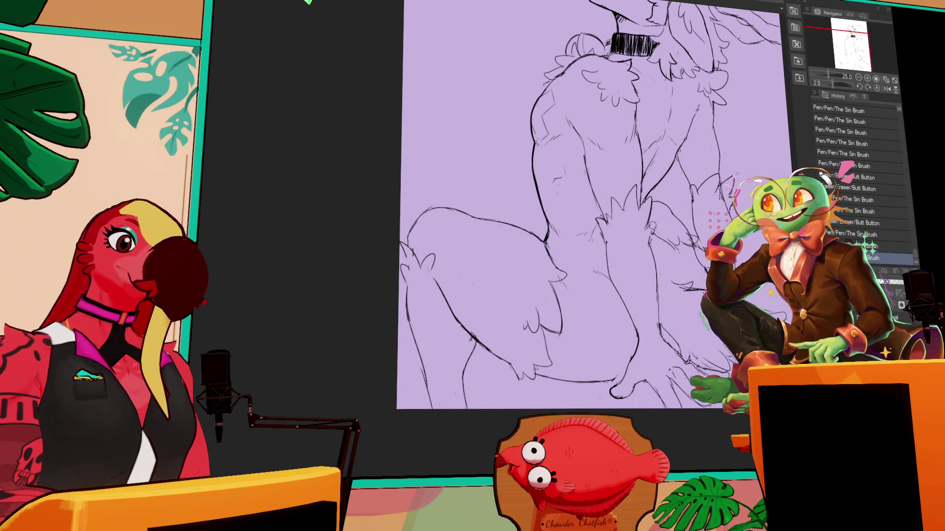
{"action": "scroll", "coordinate": [650, 236], "scroll_direction": "up", "scroll_amount": 5}
{"action": "scroll", "coordinate": [590, 236], "scroll_direction": "up", "scroll_amount": 3}
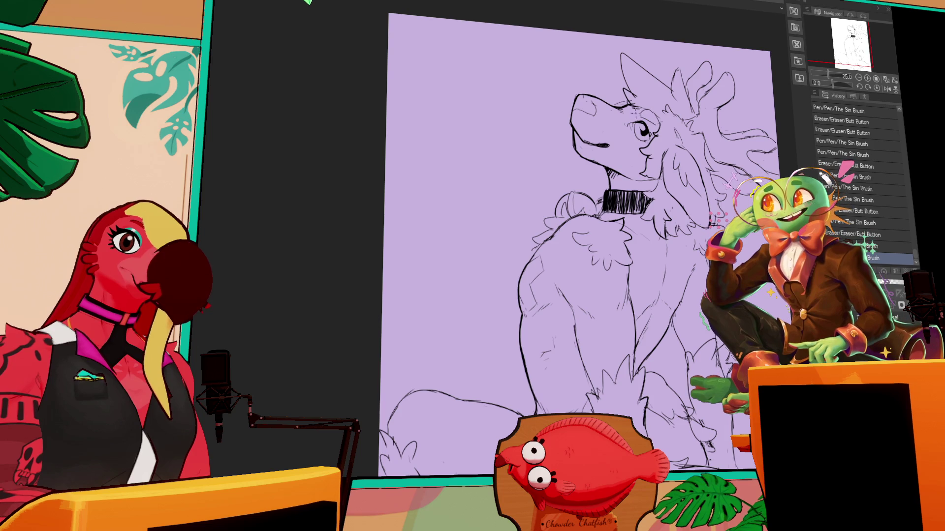
Add short fur strokes to the chest, undoing and redoing the last one.
{"action": "mouse_move", "coordinate": [571, 110]}
{"action": "left_mouse_down"}
{"action": "mouse_move", "coordinate": [579, 129]}
{"action": "mouse_move", "coordinate": [595, 114]}
{"action": "left_mouse_up"}
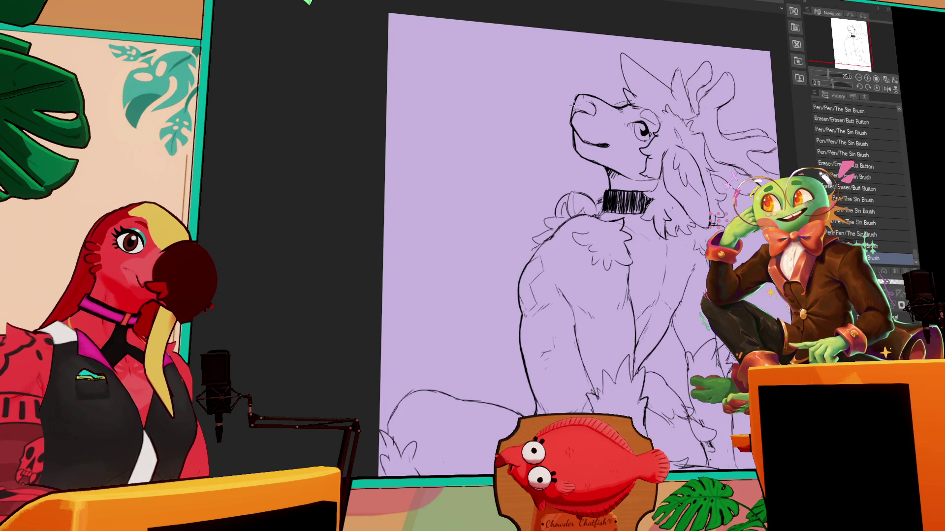
{"action": "left_click_drag", "start_coordinate": [669, 205], "coordinate": [664, 206]}
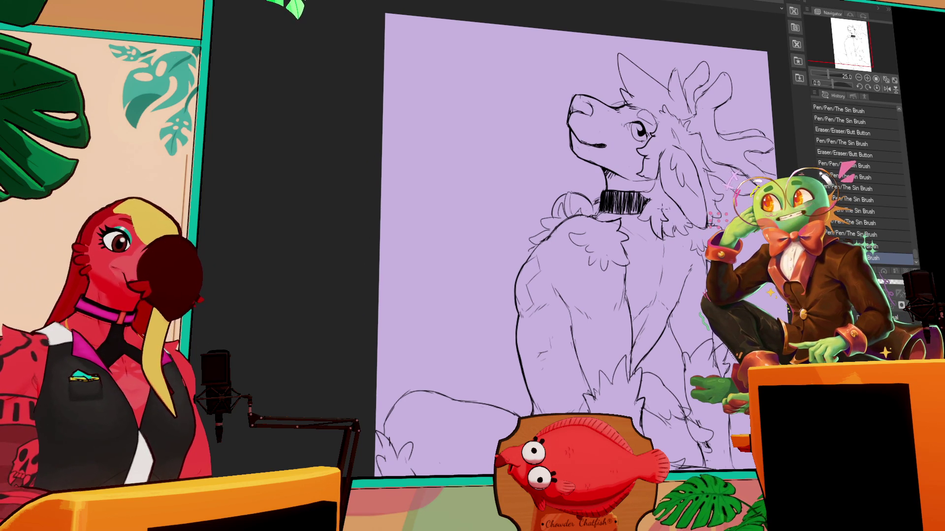
{"action": "mouse_move", "coordinate": [665, 173]}
{"action": "left_mouse_down"}
{"action": "mouse_move", "coordinate": [677, 195]}
{"action": "mouse_move", "coordinate": [694, 198]}
{"action": "left_mouse_up"}
{"action": "left_click_drag", "start_coordinate": [662, 225], "coordinate": [695, 197]}
{"action": "mouse_move", "coordinate": [619, 284]}
{"action": "left_mouse_down"}
{"action": "mouse_move", "coordinate": [624, 248]}
{"action": "mouse_move", "coordinate": [622, 282]}
{"action": "left_mouse_up"}
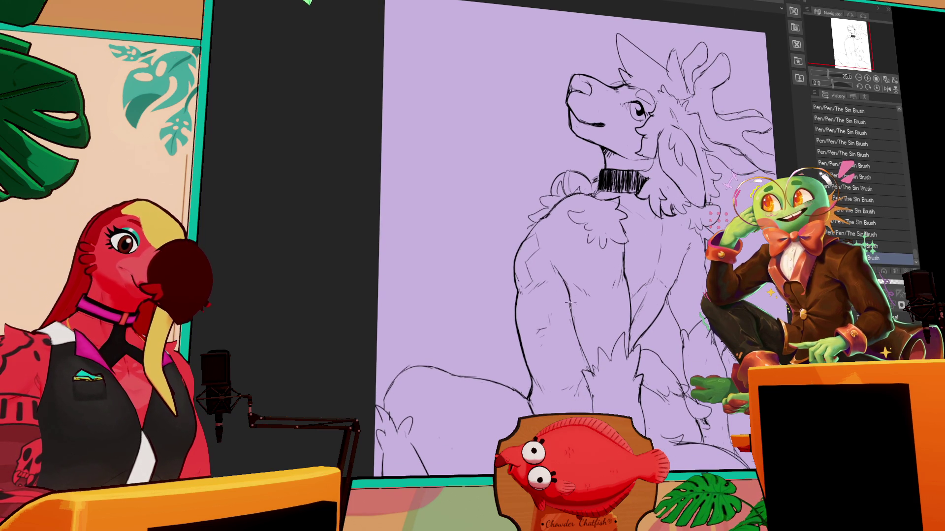
{"action": "scroll", "coordinate": [566, 292], "scroll_direction": "down", "scroll_amount": 3}
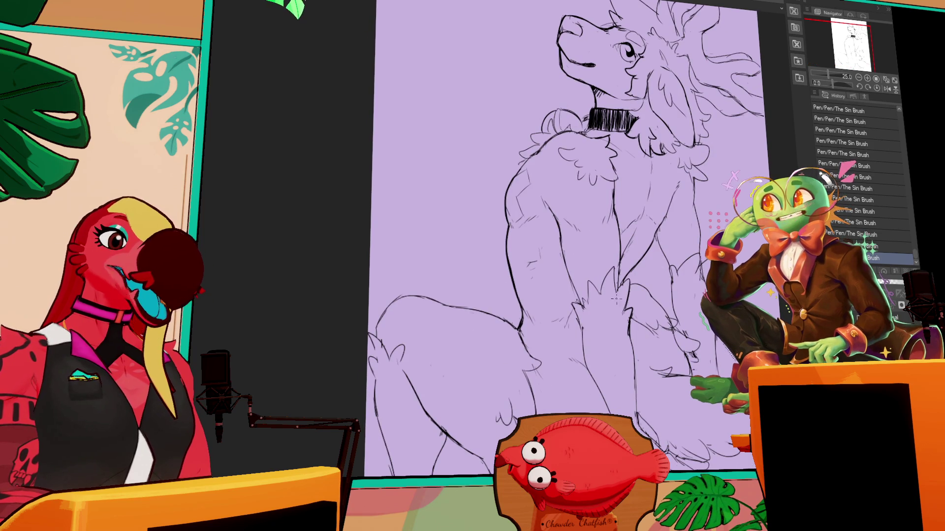
{"action": "left_click_drag", "start_coordinate": [621, 298], "coordinate": [620, 319]}
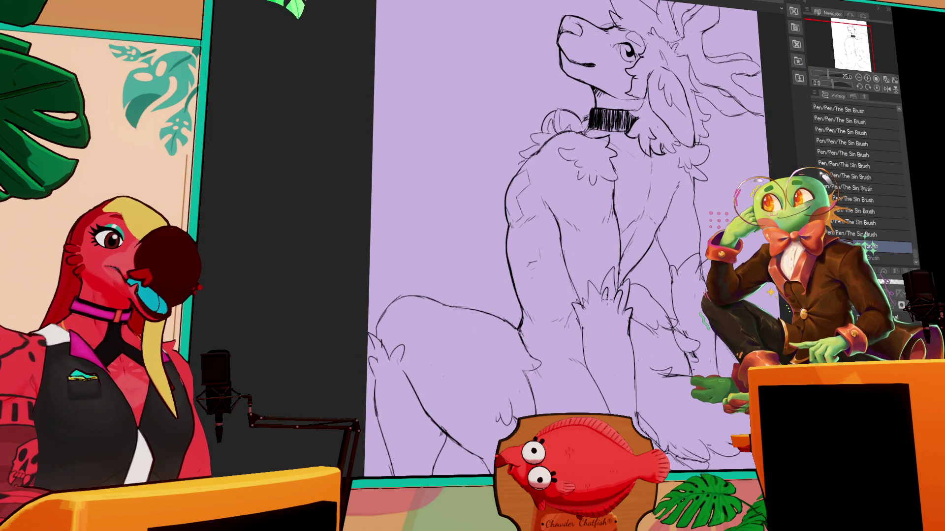
{"action": "key", "text": "ctrl+z"}
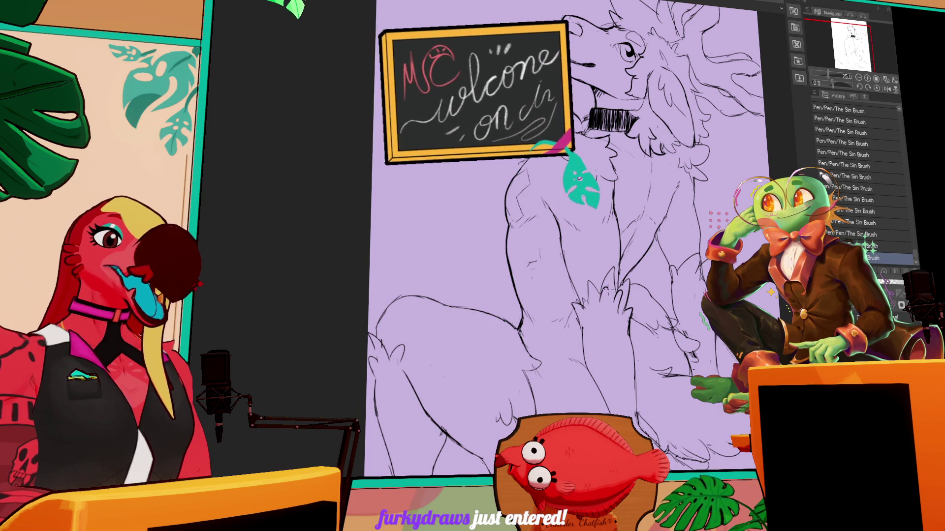
{"action": "key", "text": "ctrl+y"}
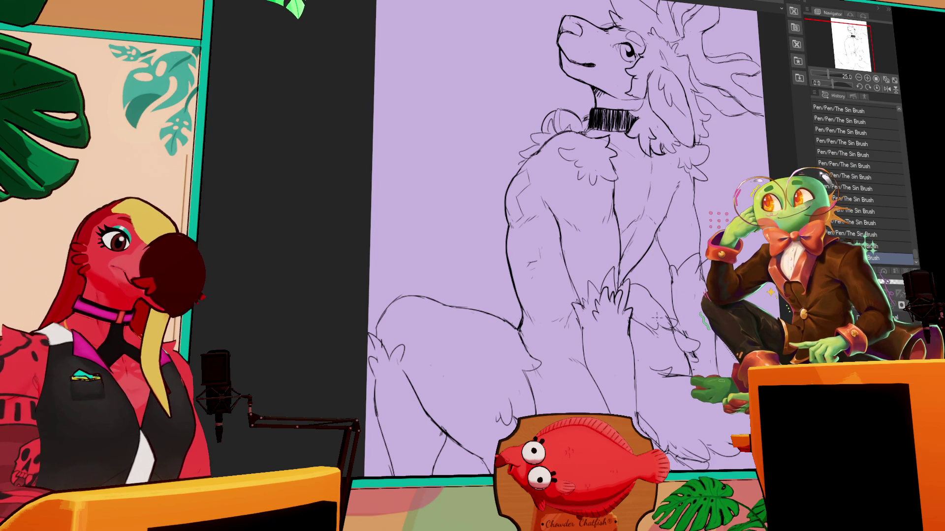
Erase rough lines near the leg and touch up the small strokes there.
{"action": "left_click_drag", "start_coordinate": [664, 322], "coordinate": [661, 328]}
{"action": "scroll", "coordinate": [660, 324], "scroll_direction": "down", "scroll_amount": 1}
{"action": "mouse_move", "coordinate": [703, 268]}
{"action": "left_mouse_down"}
{"action": "mouse_move", "coordinate": [674, 300]}
{"action": "mouse_move", "coordinate": [673, 276]}
{"action": "mouse_move", "coordinate": [682, 303]}
{"action": "mouse_move", "coordinate": [663, 310]}
{"action": "left_mouse_up"}
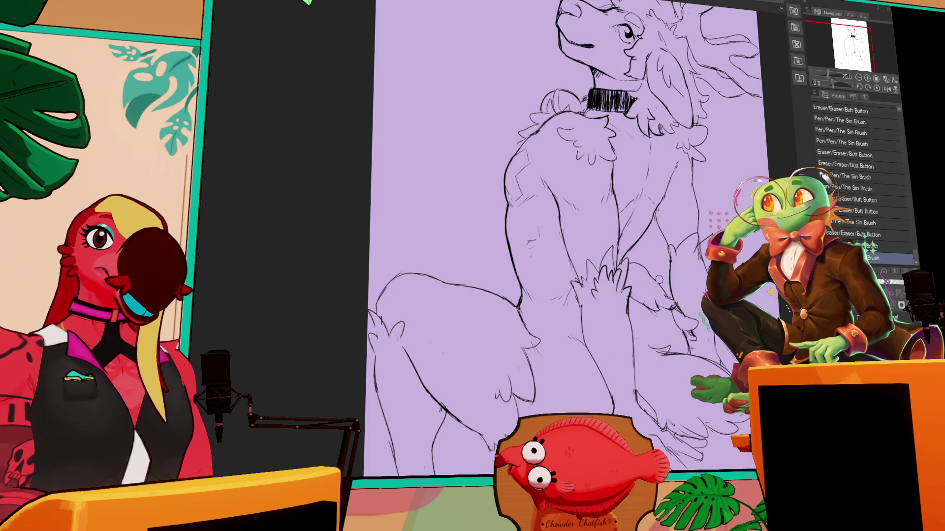
{"action": "scroll", "coordinate": [566, 236], "scroll_direction": "down", "scroll_amount": 1}
{"action": "left_click_drag", "start_coordinate": [667, 288], "coordinate": [662, 298]}
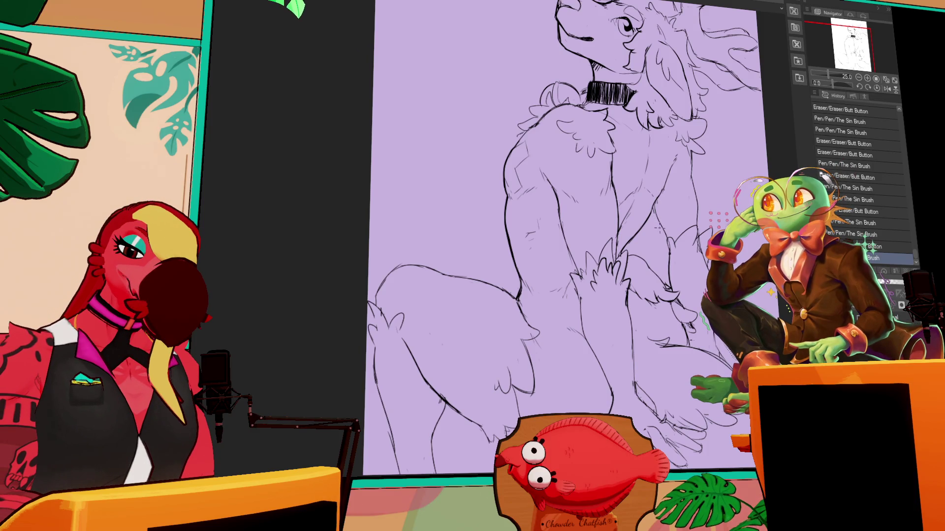
{"action": "scroll", "coordinate": [583, 285], "scroll_direction": "down", "scroll_amount": 2}
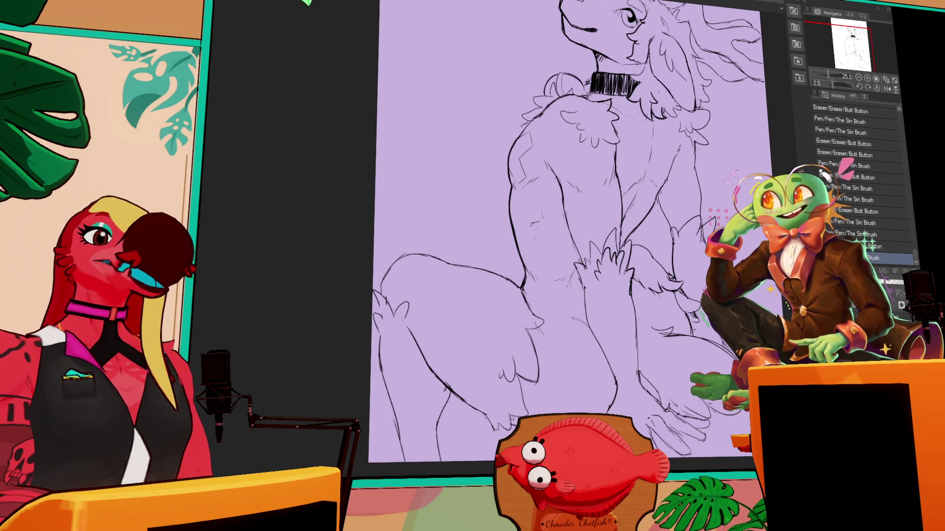
Erase and redraw the left leg's outline as smoother lines.
{"action": "left_click_drag", "start_coordinate": [530, 314], "coordinate": [529, 360]}
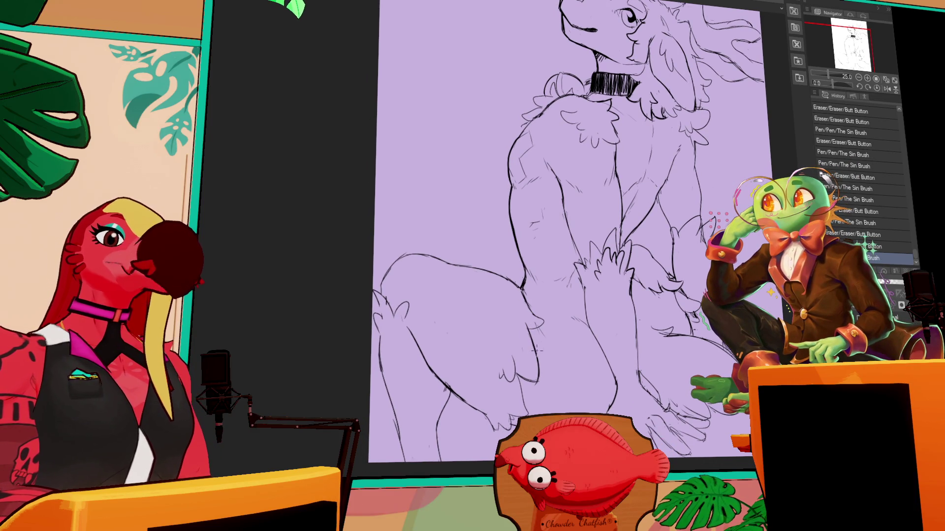
{"action": "left_click_drag", "start_coordinate": [565, 310], "coordinate": [567, 315]}
{"action": "scroll", "coordinate": [567, 314], "scroll_direction": "up", "scroll_amount": 2}
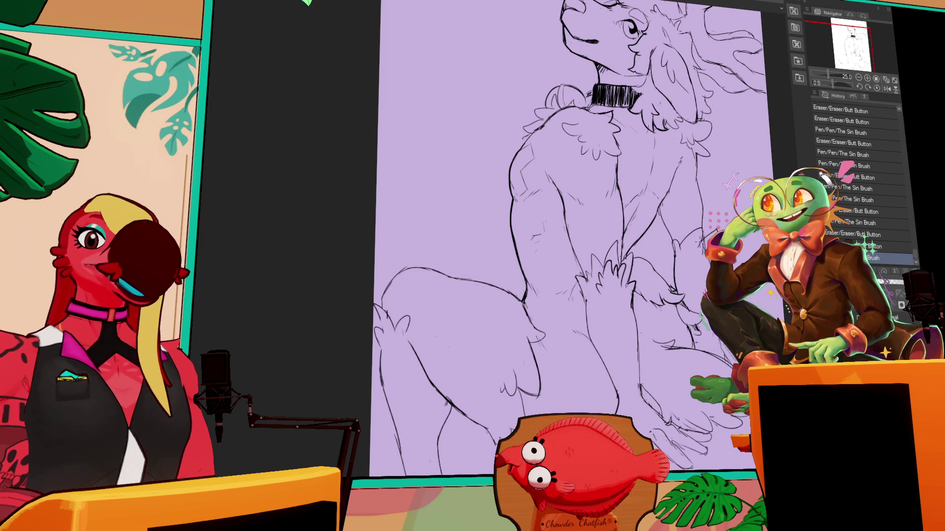
{"action": "scroll", "coordinate": [612, 241], "scroll_direction": "up", "scroll_amount": 1}
{"action": "left_click_drag", "start_coordinate": [519, 308], "coordinate": [526, 317]}
{"action": "left_click_drag", "start_coordinate": [521, 305], "coordinate": [533, 316]}
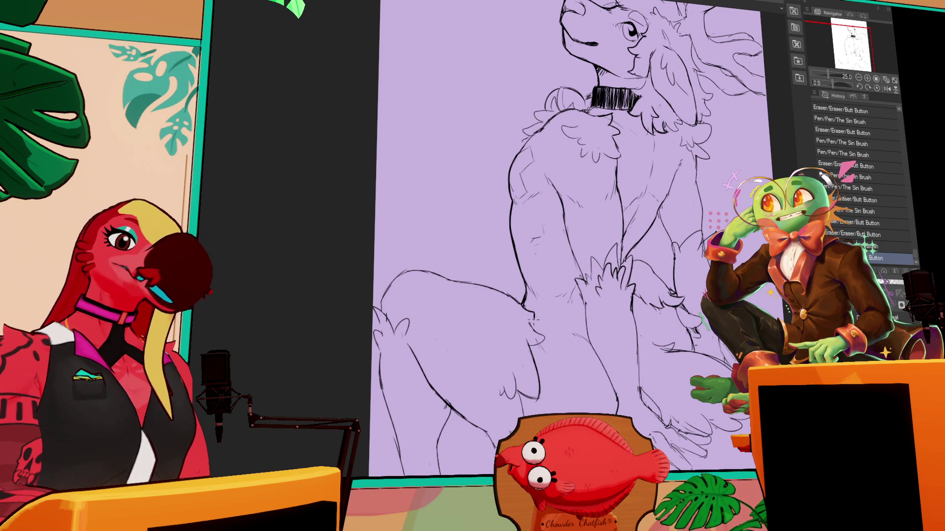
{"action": "scroll", "coordinate": [689, 231], "scroll_direction": "up", "scroll_amount": 3}
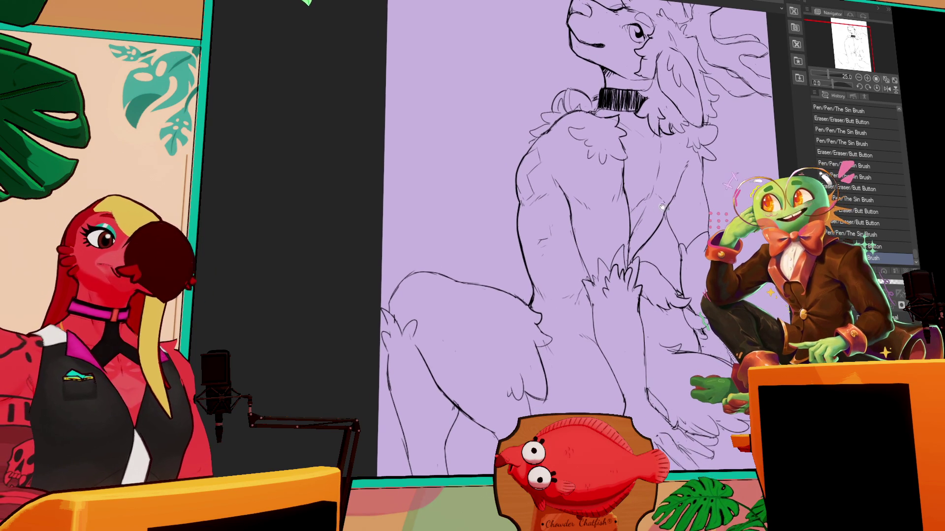
{"action": "scroll", "coordinate": [739, 200], "scroll_direction": "up", "scroll_amount": 1}
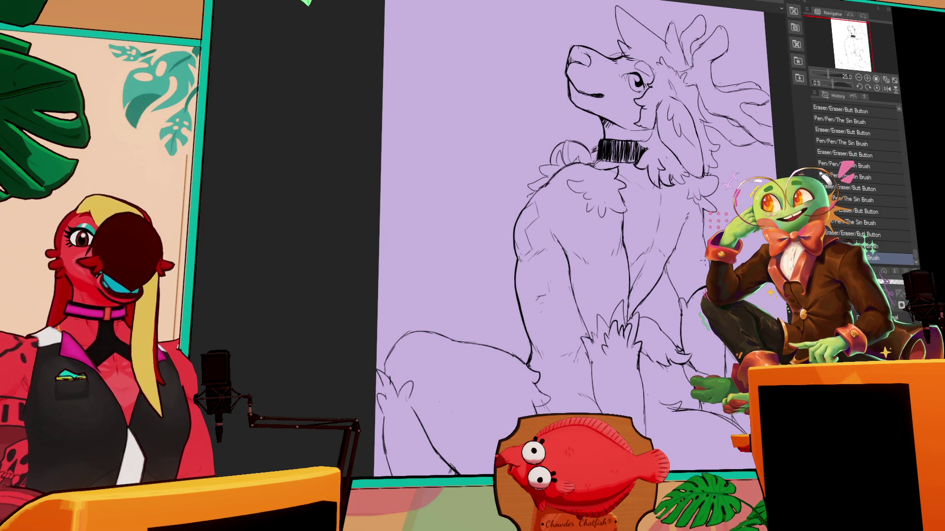
Erase and redraw the chest fur lines.
{"action": "scroll", "coordinate": [576, 236], "scroll_direction": "down", "scroll_amount": 1}
{"action": "scroll", "coordinate": [575, 237], "scroll_direction": "down", "scroll_amount": 1}
{"action": "left_click_drag", "start_coordinate": [637, 283], "coordinate": [645, 296]}
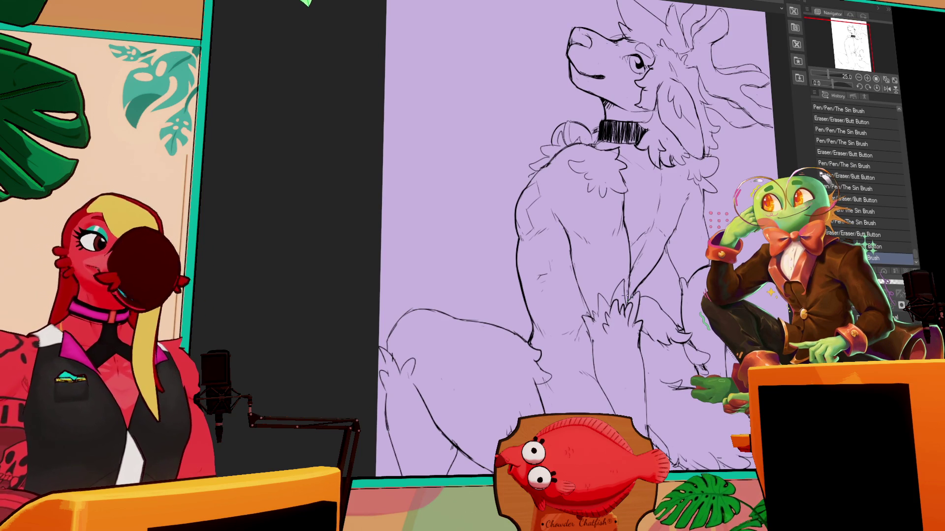
{"action": "left_click_drag", "start_coordinate": [581, 292], "coordinate": [585, 288]}
{"action": "left_click_drag", "start_coordinate": [682, 219], "coordinate": [686, 227]}
{"action": "left_click_drag", "start_coordinate": [581, 292], "coordinate": [582, 293]}
{"action": "mouse_move", "coordinate": [679, 216]}
{"action": "left_mouse_down"}
{"action": "mouse_move", "coordinate": [684, 231]}
{"action": "mouse_move", "coordinate": [677, 222]}
{"action": "mouse_move", "coordinate": [673, 237]}
{"action": "left_mouse_up"}
{"action": "left_click_drag", "start_coordinate": [686, 205], "coordinate": [674, 236]}
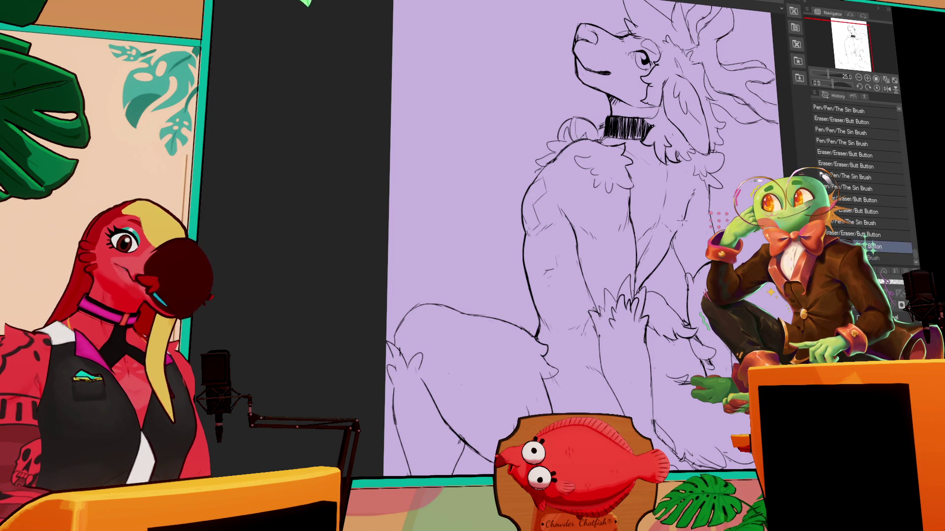
Redraw small strokes beside the neck and erase stray strokes in the head fur.
{"action": "mouse_move", "coordinate": [730, 145]}
{"action": "left_mouse_down"}
{"action": "mouse_move", "coordinate": [706, 219]}
{"action": "mouse_move", "coordinate": [681, 149]}
{"action": "mouse_move", "coordinate": [594, 51]}
{"action": "mouse_move", "coordinate": [590, 111]}
{"action": "mouse_move", "coordinate": [614, 144]}
{"action": "mouse_move", "coordinate": [602, 168]}
{"action": "left_mouse_up"}
{"action": "left_click_drag", "start_coordinate": [593, 132], "coordinate": [602, 143]}
{"action": "left_click_drag", "start_coordinate": [463, 246], "coordinate": [465, 269]}
{"action": "left_click_drag", "start_coordinate": [595, 121], "coordinate": [599, 135]}
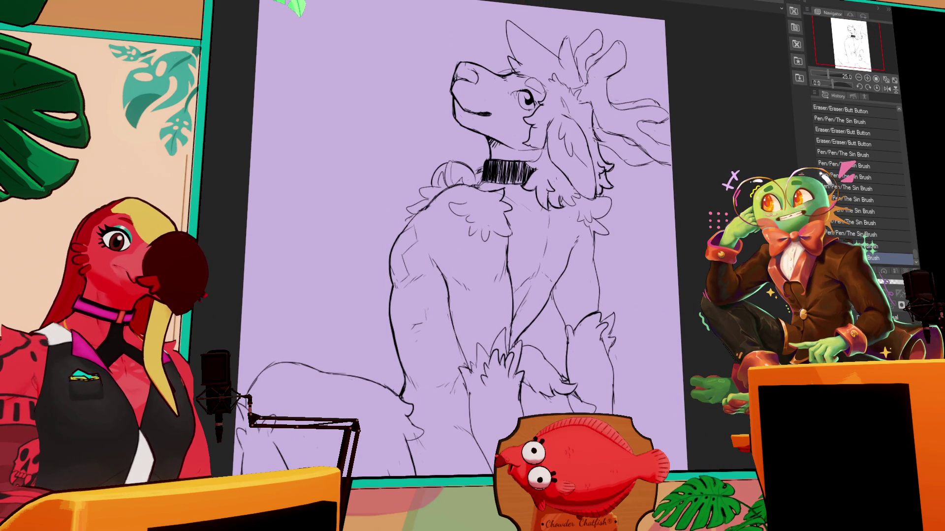
{"action": "mouse_move", "coordinate": [670, 141]}
{"action": "left_mouse_down"}
{"action": "mouse_move", "coordinate": [693, 131]}
{"action": "mouse_move", "coordinate": [652, 163]}
{"action": "mouse_move", "coordinate": [676, 160]}
{"action": "mouse_move", "coordinate": [674, 168]}
{"action": "left_mouse_up"}
{"action": "left_click_drag", "start_coordinate": [668, 159], "coordinate": [687, 162]}
{"action": "left_click_drag", "start_coordinate": [492, 246], "coordinate": [495, 271]}
{"action": "left_click_drag", "start_coordinate": [689, 153], "coordinate": [695, 144]}
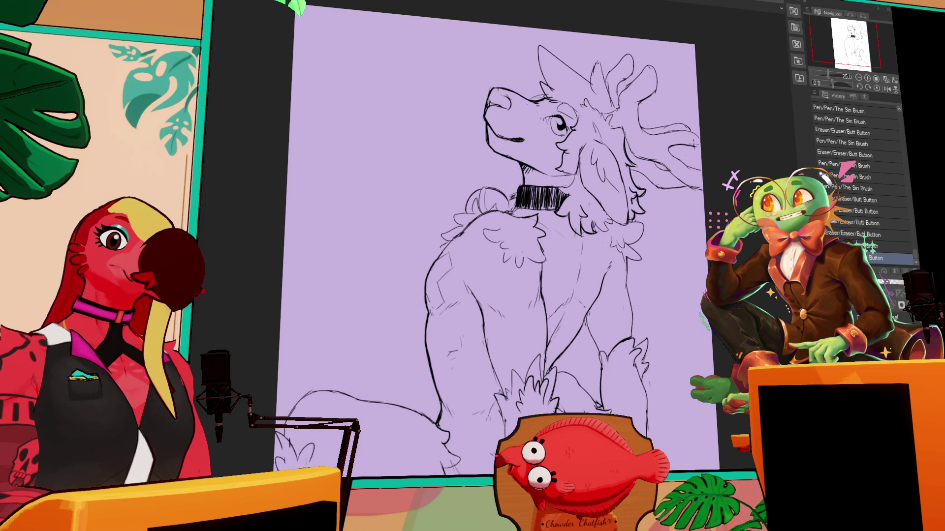
{"action": "mouse_move", "coordinate": [696, 226]}
{"action": "left_mouse_down"}
{"action": "mouse_move", "coordinate": [703, 231]}
{"action": "mouse_move", "coordinate": [699, 153]}
{"action": "left_mouse_up"}
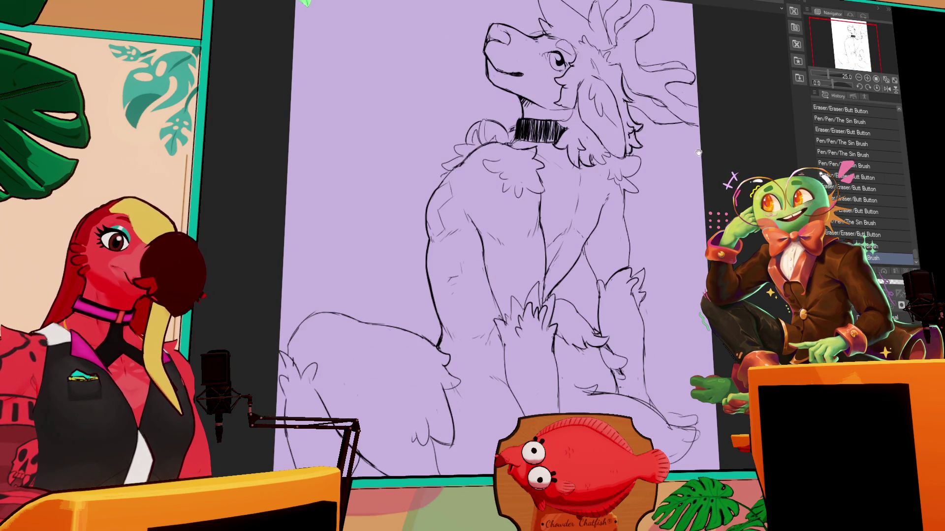
{"action": "left_click_drag", "start_coordinate": [635, 362], "coordinate": [621, 339]}
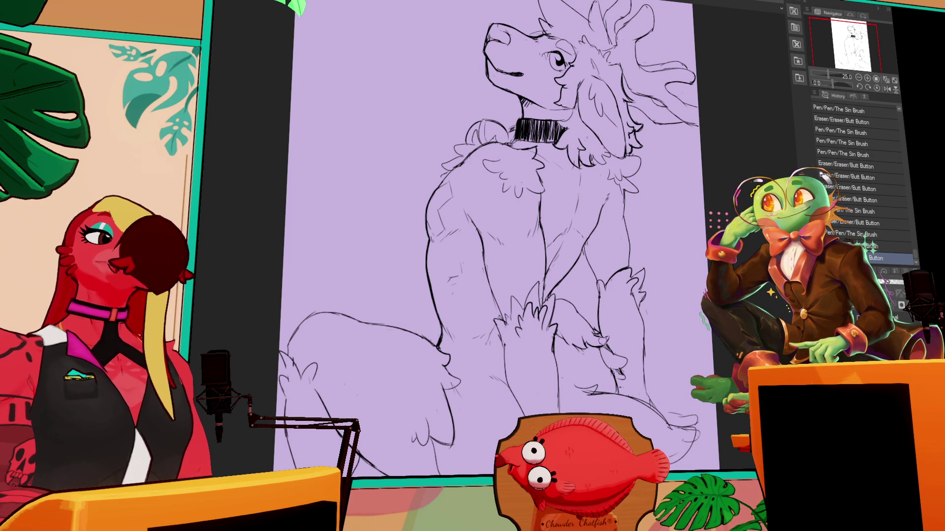
Erase small stray marks on the body and redraw short line segments.
{"action": "left_click", "coordinate": [647, 343]}
{"action": "left_click", "coordinate": [604, 295]}
{"action": "left_click", "coordinate": [599, 296]}
{"action": "left_click", "coordinate": [601, 281]}
{"action": "left_click", "coordinate": [598, 285]}
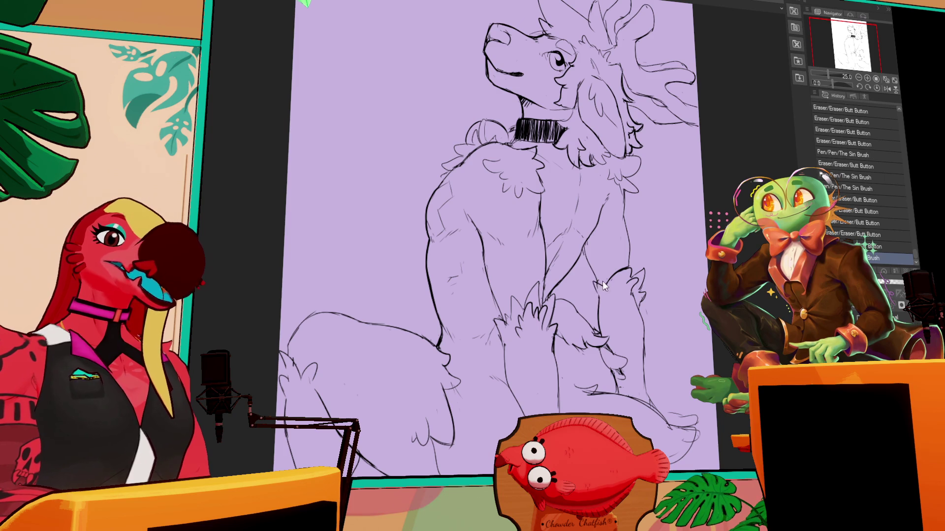
{"action": "left_click", "coordinate": [615, 272]}
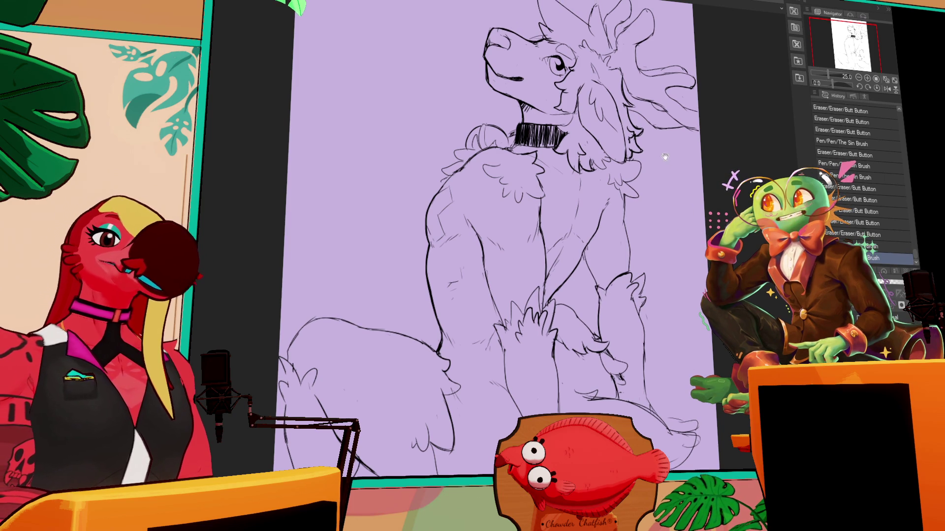
{"action": "left_click", "coordinate": [618, 269]}
{"action": "left_click", "coordinate": [616, 283]}
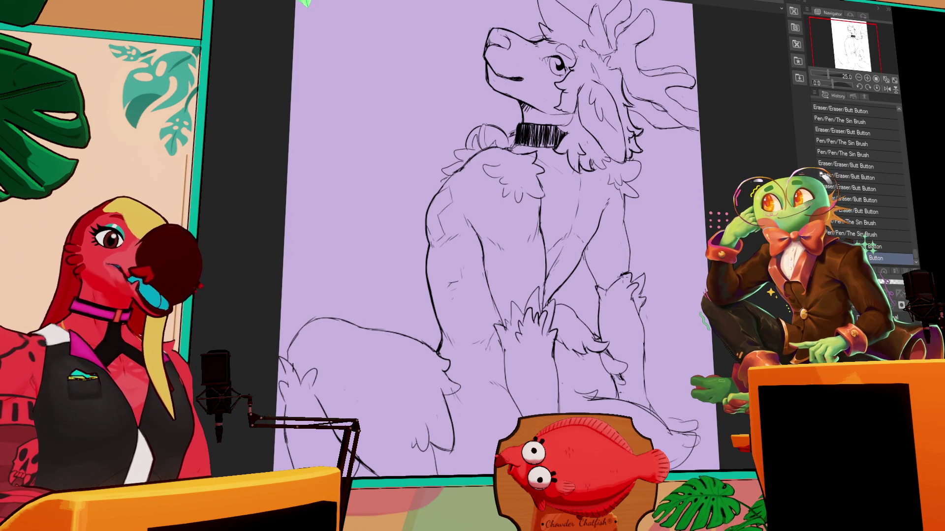
{"action": "left_click", "coordinate": [614, 291]}
Undo the last stroke and redraw the small line segment again.
{"action": "key", "text": "ctrl+z"}
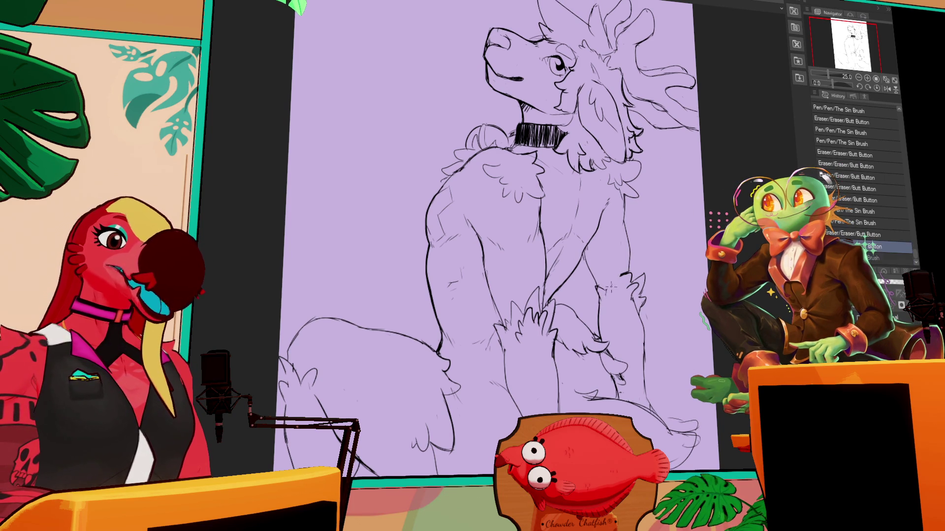
{"action": "left_click", "coordinate": [614, 286]}
{"action": "left_click", "coordinate": [616, 281]}
{"action": "left_click", "coordinate": [627, 274]}
{"action": "mouse_move", "coordinate": [659, 248]}
{"action": "left_mouse_down"}
{"action": "mouse_move", "coordinate": [664, 229]}
{"action": "mouse_move", "coordinate": [644, 263]}
{"action": "left_mouse_up"}
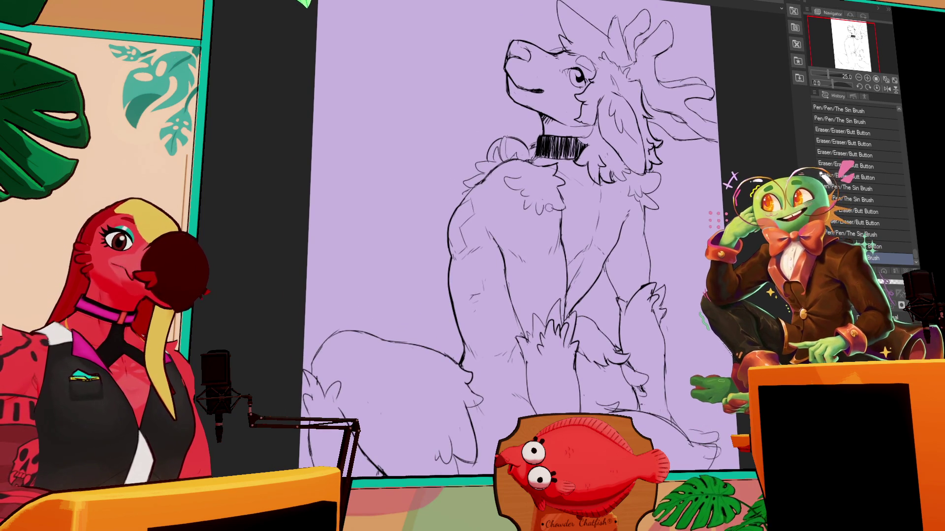
{"action": "key", "text": "ctrl+z"}
{"action": "key", "text": "ctrl+y"}
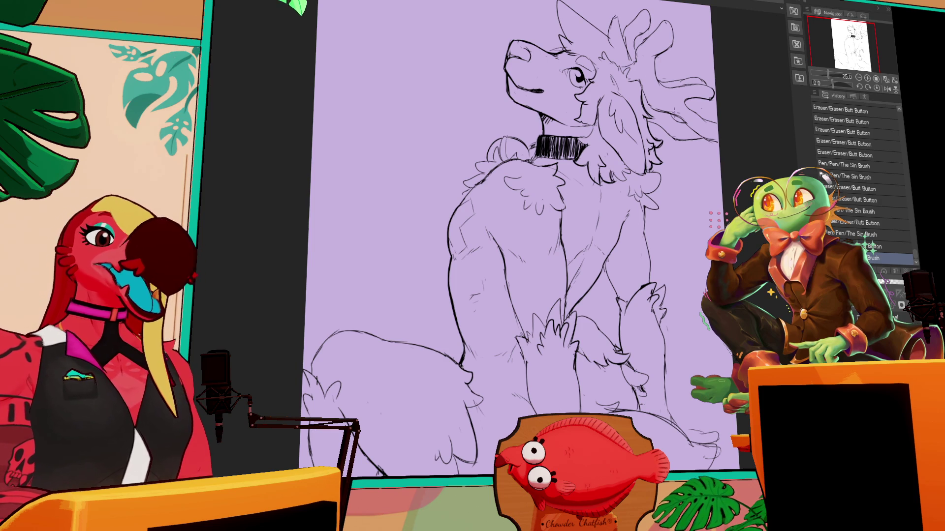
Undo and redo the latest brush stroke, keeping it in place.
{"action": "left_click_drag", "start_coordinate": [667, 210], "coordinate": [667, 204]}
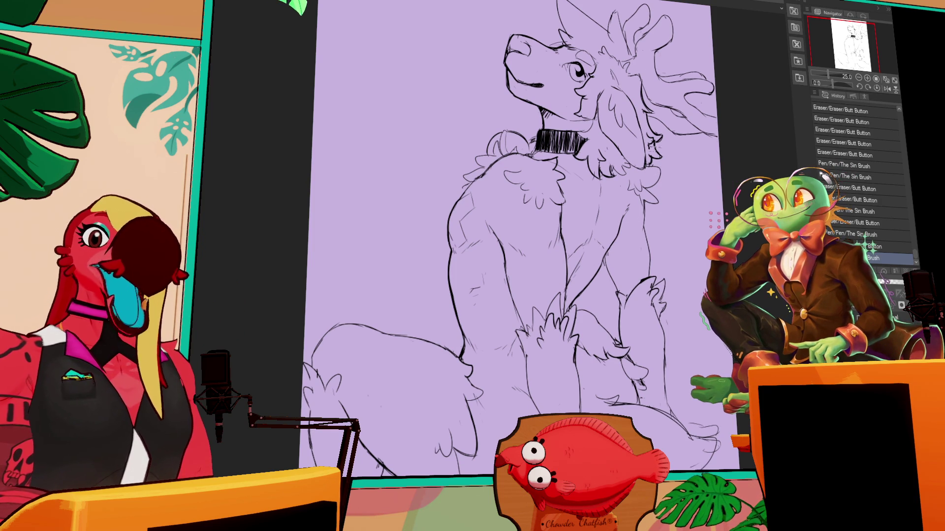
{"action": "left_click_drag", "start_coordinate": [609, 207], "coordinate": [609, 195]}
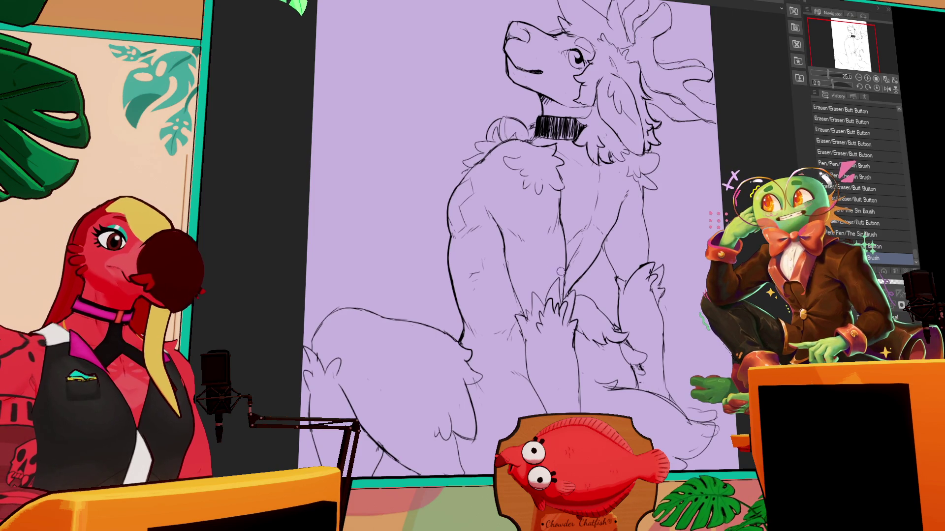
{"action": "key", "text": "ctrl+z"}
{"action": "key", "text": "ctrl+y"}
{"action": "key", "text": "ctrl+z"}
{"action": "key", "text": "ctrl+y"}
Touch up small lines near the collar and head, erasing a stray mark.
{"action": "mouse_move", "coordinate": [625, 155]}
{"action": "left_mouse_down"}
{"action": "mouse_move", "coordinate": [637, 133]}
{"action": "mouse_move", "coordinate": [649, 138]}
{"action": "mouse_move", "coordinate": [638, 248]}
{"action": "left_mouse_up"}
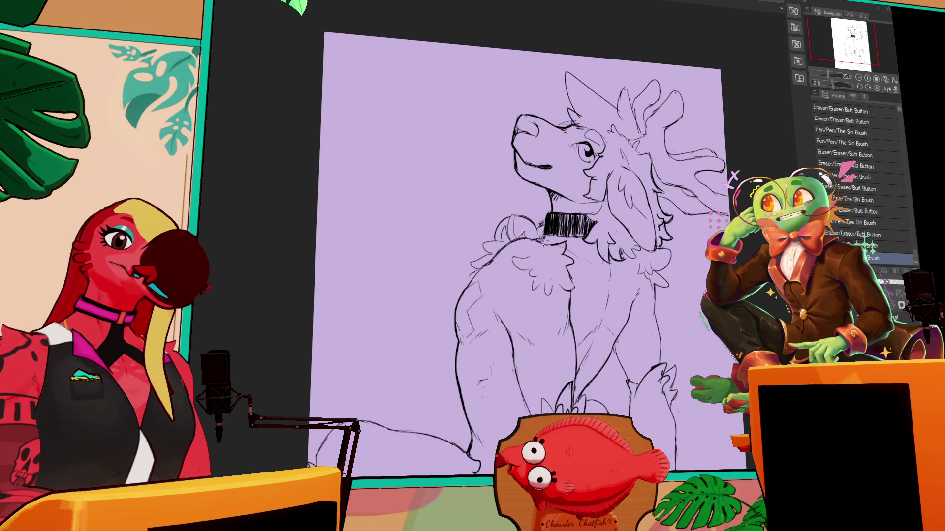
{"action": "left_click_drag", "start_coordinate": [542, 228], "coordinate": [547, 242]}
{"action": "mouse_move", "coordinate": [585, 206]}
{"action": "left_mouse_down"}
{"action": "mouse_move", "coordinate": [597, 215]}
{"action": "mouse_move", "coordinate": [603, 206]}
{"action": "mouse_move", "coordinate": [608, 226]}
{"action": "mouse_move", "coordinate": [588, 221]}
{"action": "mouse_move", "coordinate": [607, 227]}
{"action": "mouse_move", "coordinate": [613, 207]}
{"action": "mouse_move", "coordinate": [604, 225]}
{"action": "left_mouse_up"}
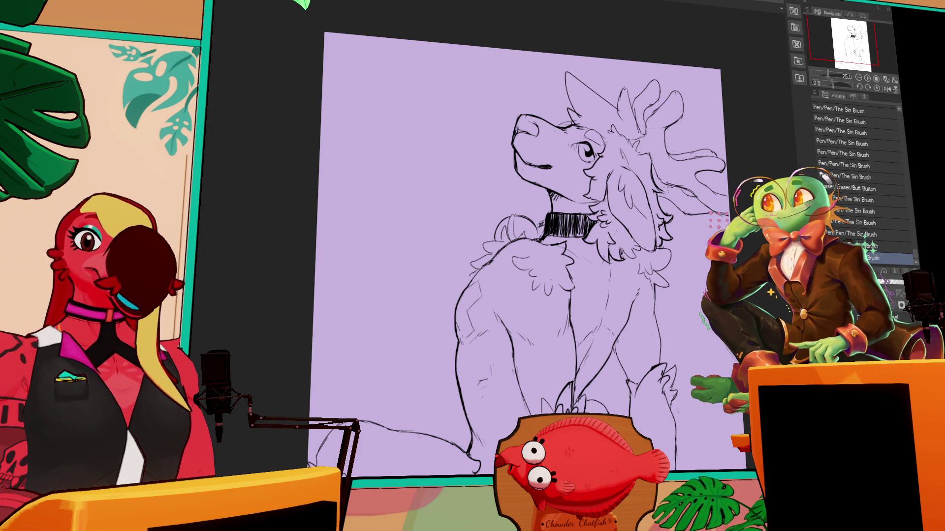
{"action": "scroll", "coordinate": [527, 246], "scroll_direction": "down", "scroll_amount": 1}
{"action": "mouse_move", "coordinate": [615, 218]}
{"action": "left_mouse_down"}
{"action": "mouse_move", "coordinate": [625, 222]}
{"action": "mouse_move", "coordinate": [608, 223]}
{"action": "left_mouse_up"}
{"action": "key", "text": "ctrl+z"}
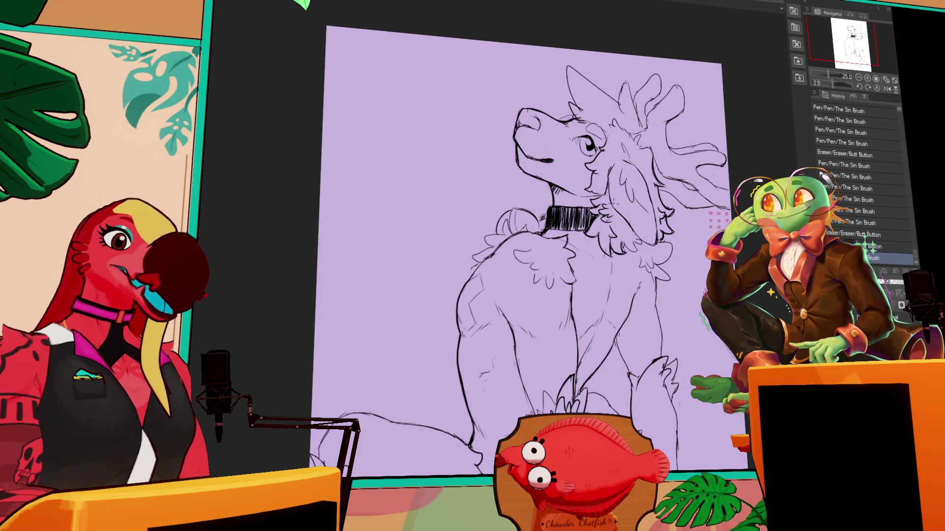
{"action": "key", "text": "ctrl+y"}
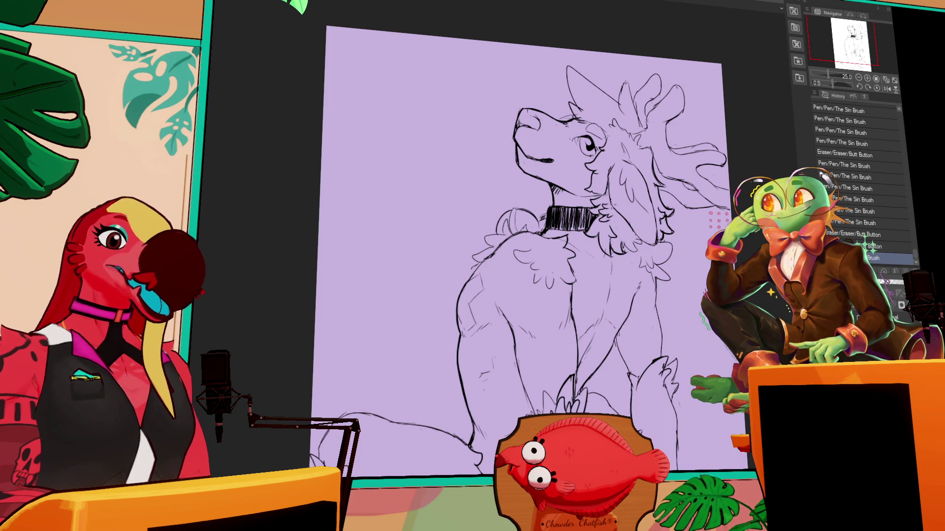
{"action": "left_click_drag", "start_coordinate": [603, 218], "coordinate": [610, 223]}
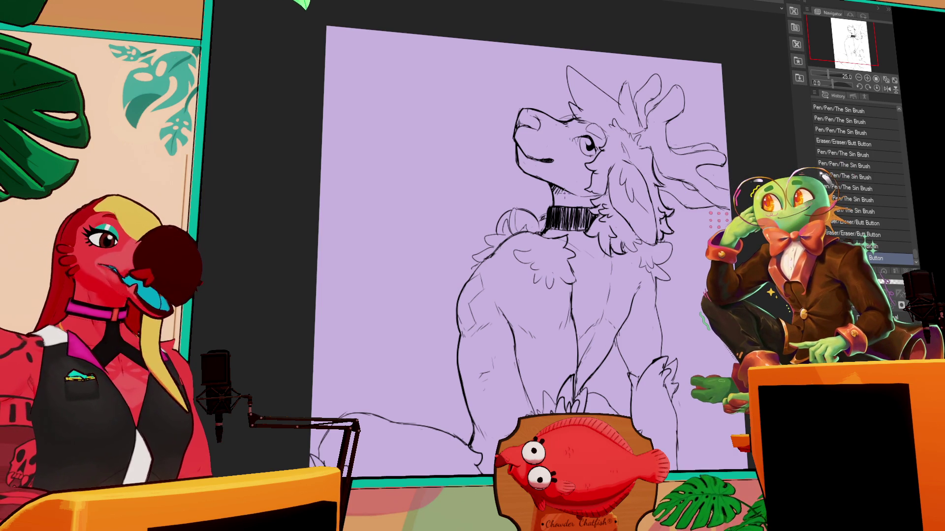
Add small ink marks, erase stray lines and redraw a line on the body.
{"action": "scroll", "coordinate": [624, 311], "scroll_direction": "down", "scroll_amount": 3}
{"action": "mouse_move", "coordinate": [564, 315]}
{"action": "left_mouse_down"}
{"action": "mouse_move", "coordinate": [586, 283]}
{"action": "mouse_move", "coordinate": [568, 330]}
{"action": "left_mouse_up"}
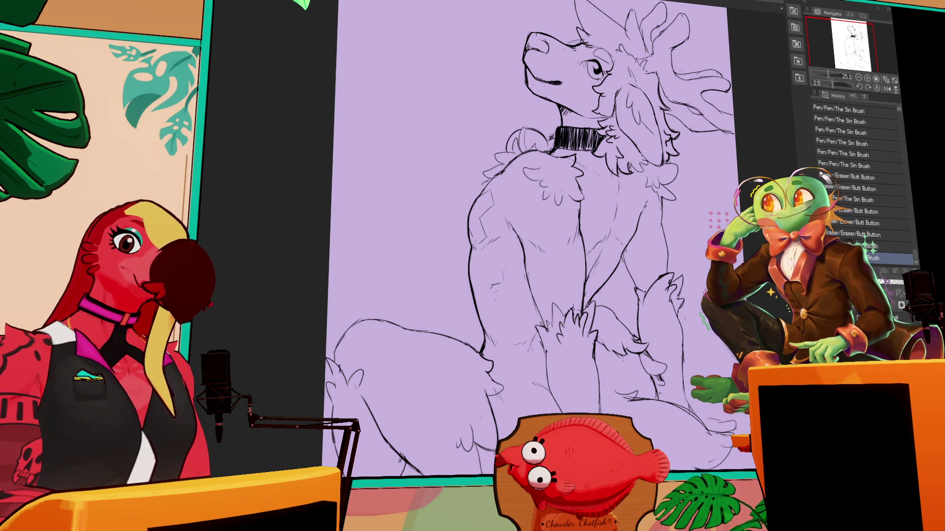
{"action": "left_click_drag", "start_coordinate": [640, 303], "coordinate": [652, 291]}
{"action": "left_click_drag", "start_coordinate": [605, 193], "coordinate": [608, 240]}
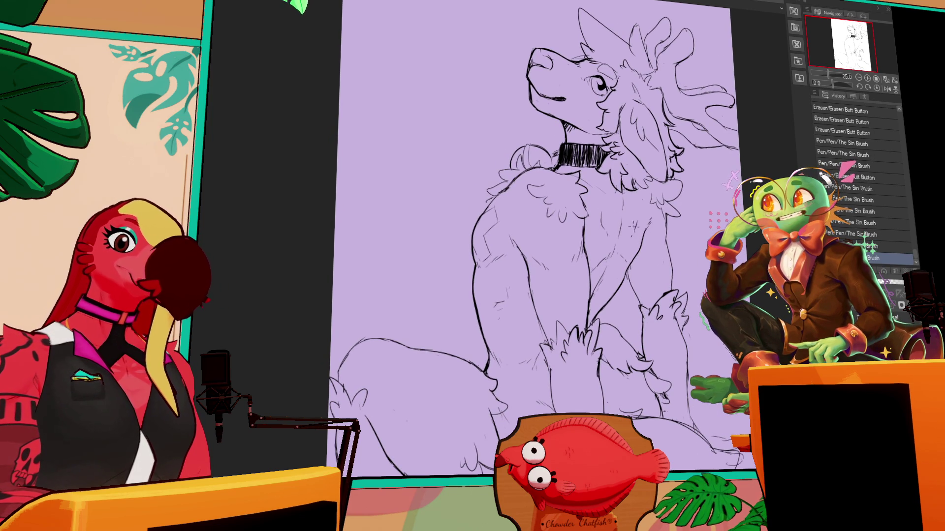
{"action": "scroll", "coordinate": [627, 235], "scroll_direction": "up", "scroll_amount": 1}
{"action": "scroll", "coordinate": [627, 235], "scroll_direction": "up", "scroll_amount": 1}
{"action": "scroll", "coordinate": [689, 175], "scroll_direction": "up", "scroll_amount": 1}
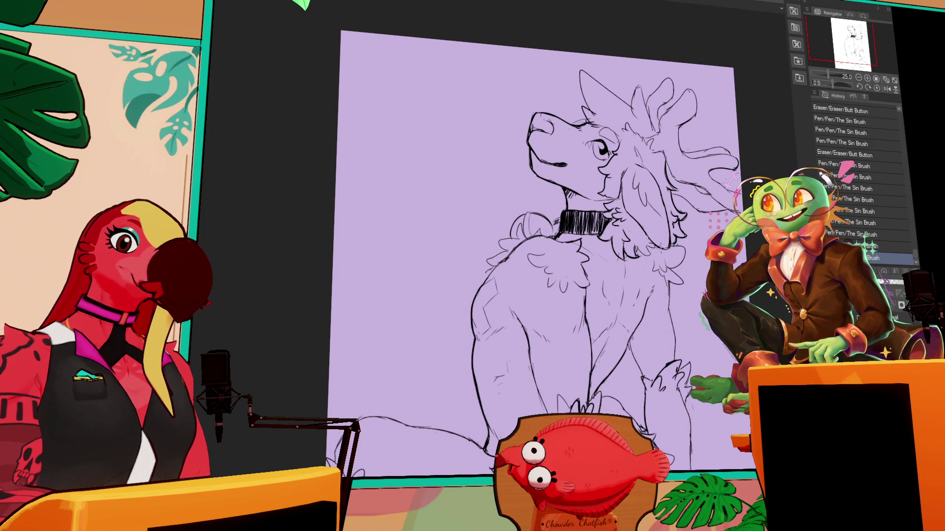
{"action": "scroll", "coordinate": [701, 233], "scroll_direction": "down", "scroll_amount": 8}
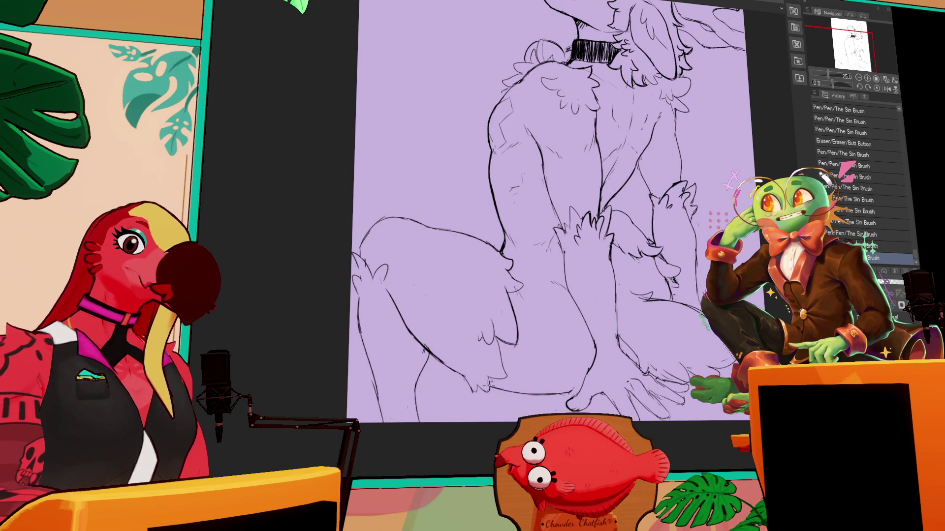
Redraw the lower thigh line several times, undoing attempts, and add a leg stroke.
{"action": "left_click_drag", "start_coordinate": [495, 388], "coordinate": [575, 390]}
{"action": "key", "text": "ctrl+z"}
{"action": "left_click_drag", "start_coordinate": [492, 389], "coordinate": [573, 389]}
{"action": "key", "text": "ctrl+z"}
{"action": "key", "text": "ctrl+z"}
{"action": "left_click_drag", "start_coordinate": [490, 391], "coordinate": [569, 394]}
{"action": "key", "text": "ctrl+z"}
{"action": "left_click_drag", "start_coordinate": [487, 390], "coordinate": [582, 391]}
{"action": "key", "text": "ctrl+z"}
{"action": "left_click_drag", "start_coordinate": [492, 390], "coordinate": [588, 391]}
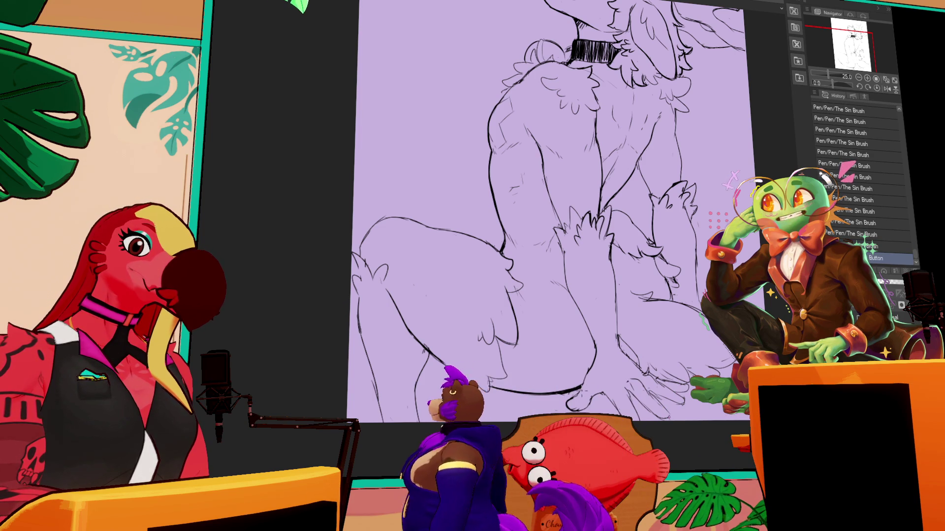
{"action": "key", "text": "ctrl+z"}
{"action": "left_click_drag", "start_coordinate": [601, 306], "coordinate": [594, 298]}
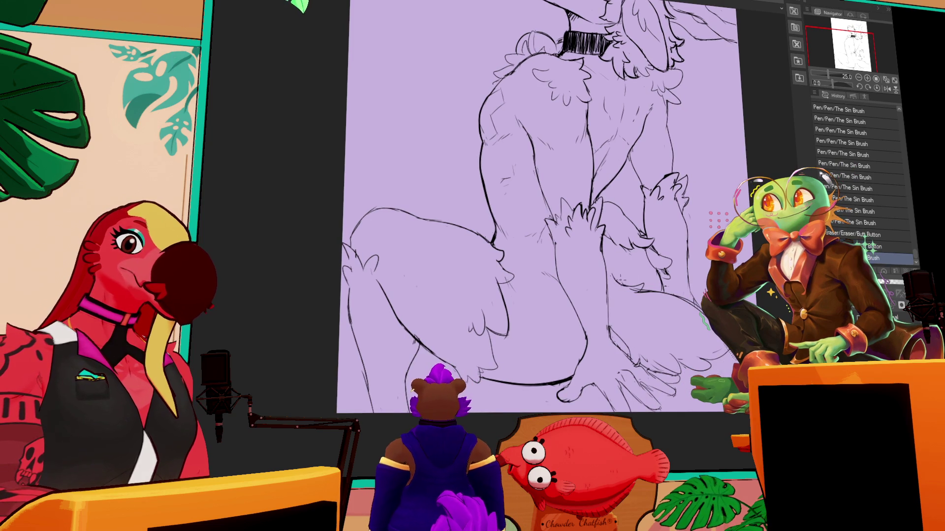
Revert to an earlier stroke, erase near the face, and set the line layer as reference.
{"action": "mouse_move", "coordinate": [660, 215]}
{"action": "left_mouse_down"}
{"action": "mouse_move", "coordinate": [688, 229]}
{"action": "mouse_move", "coordinate": [667, 268]}
{"action": "left_mouse_up"}
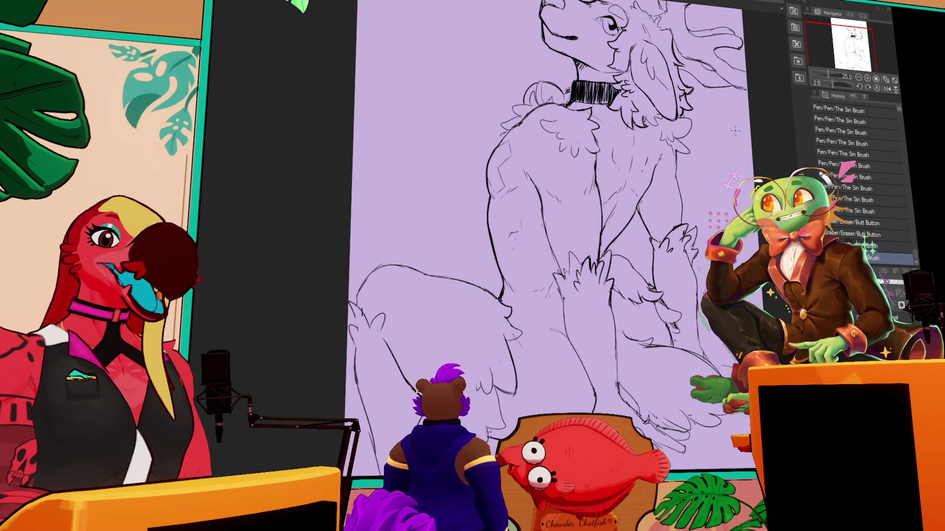
{"action": "left_click", "coordinate": [821, 132]}
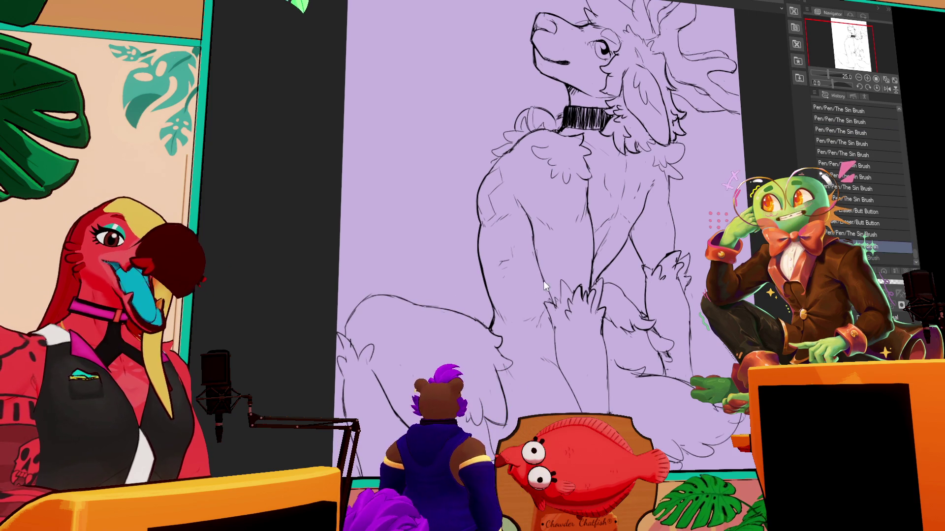
{"action": "left_click_drag", "start_coordinate": [683, 150], "coordinate": [687, 159]}
{"action": "scroll", "coordinate": [687, 159], "scroll_direction": "up", "scroll_amount": 3}
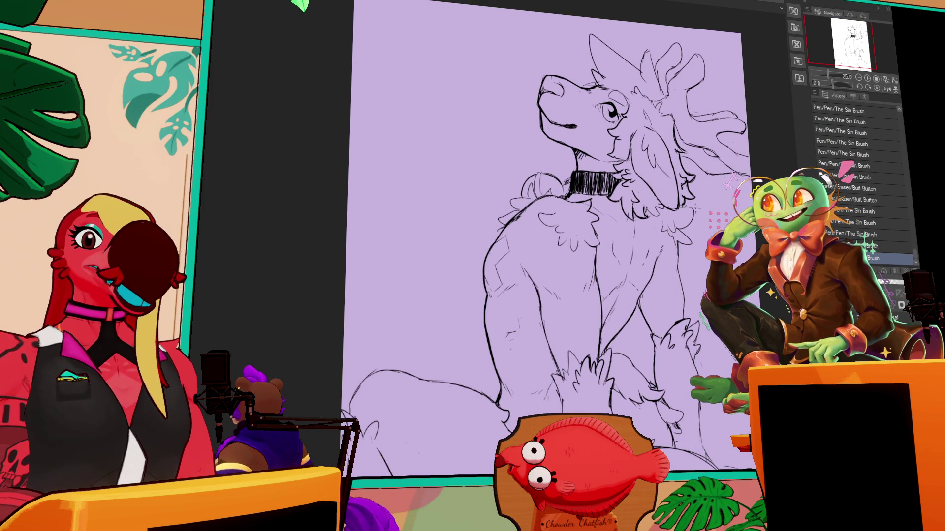
{"action": "scroll", "coordinate": [705, 203], "scroll_direction": "up", "scroll_amount": 2}
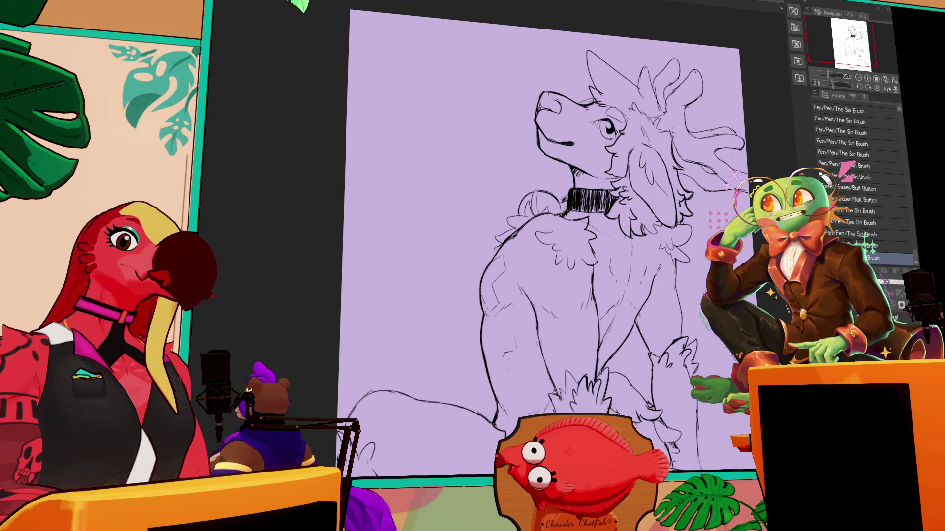
{"action": "left_click_drag", "start_coordinate": [702, 177], "coordinate": [706, 168]}
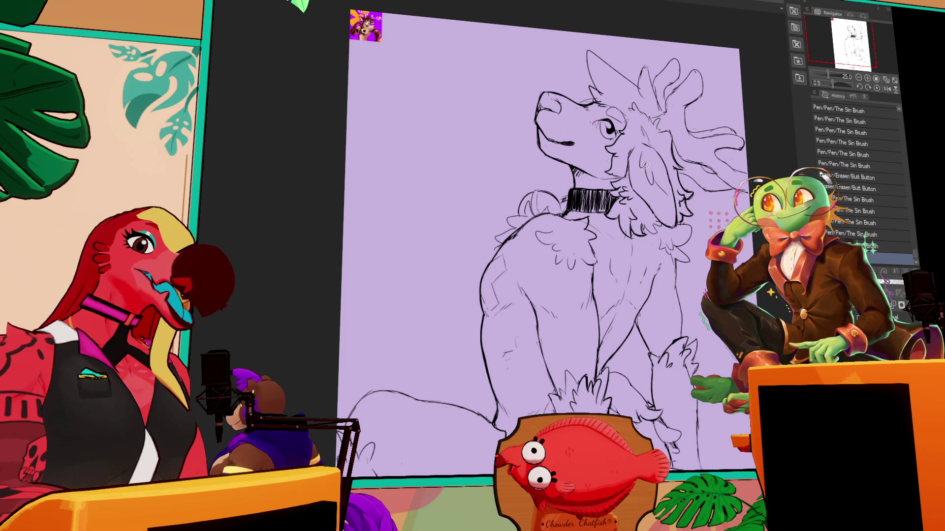
{"action": "left_click", "coordinate": [604, 158]}
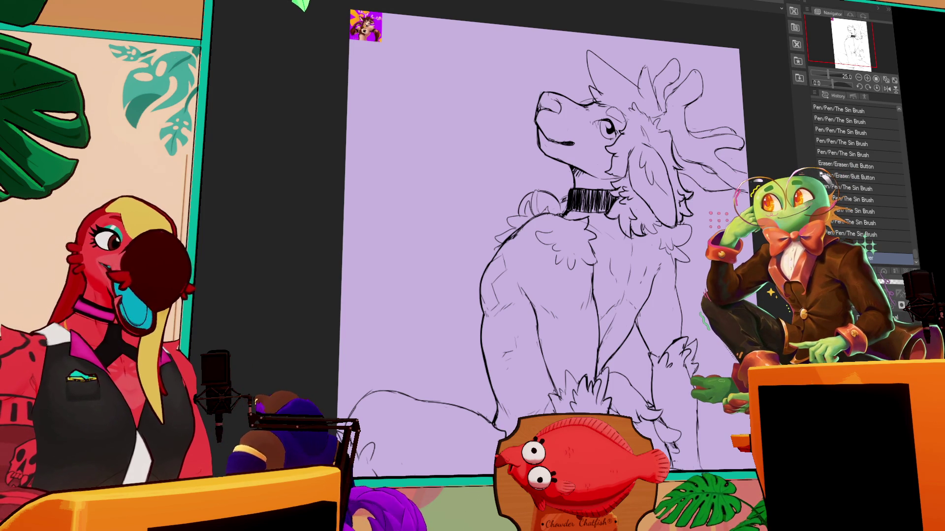
{"action": "key", "text": "ctrl+v"}
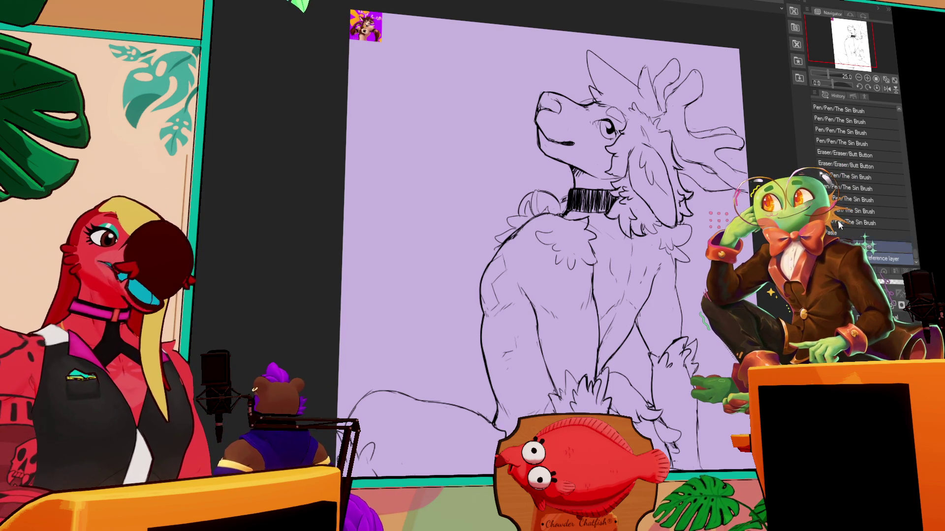
Zoom out and lasso around the entire deer to fill it flat brown.
{"action": "key", "text": "ctrl+minus"}
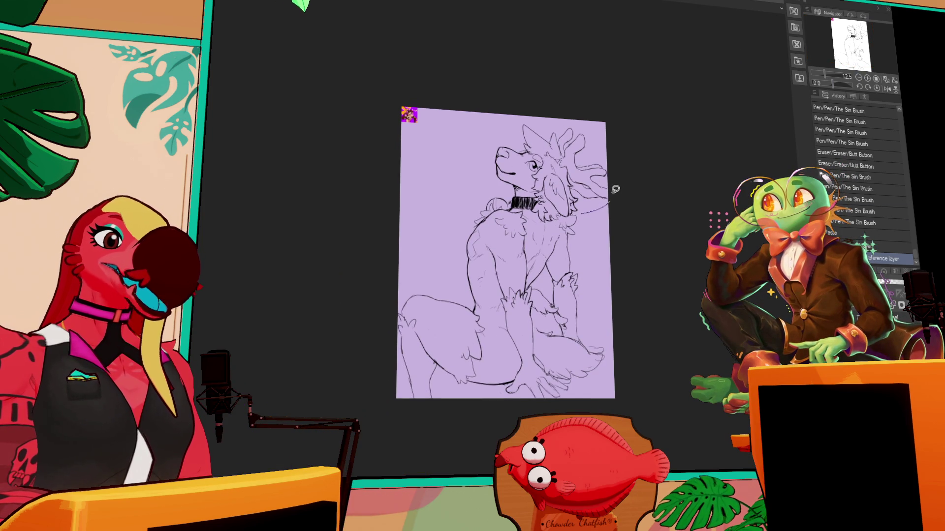
{"action": "mouse_move", "coordinate": [612, 175]}
{"action": "left_mouse_down"}
{"action": "mouse_move", "coordinate": [586, 116]}
{"action": "mouse_move", "coordinate": [423, 216]}
{"action": "mouse_move", "coordinate": [436, 410]}
{"action": "mouse_move", "coordinate": [565, 407]}
{"action": "mouse_move", "coordinate": [610, 350]}
{"action": "mouse_move", "coordinate": [610, 182]}
{"action": "left_mouse_up"}
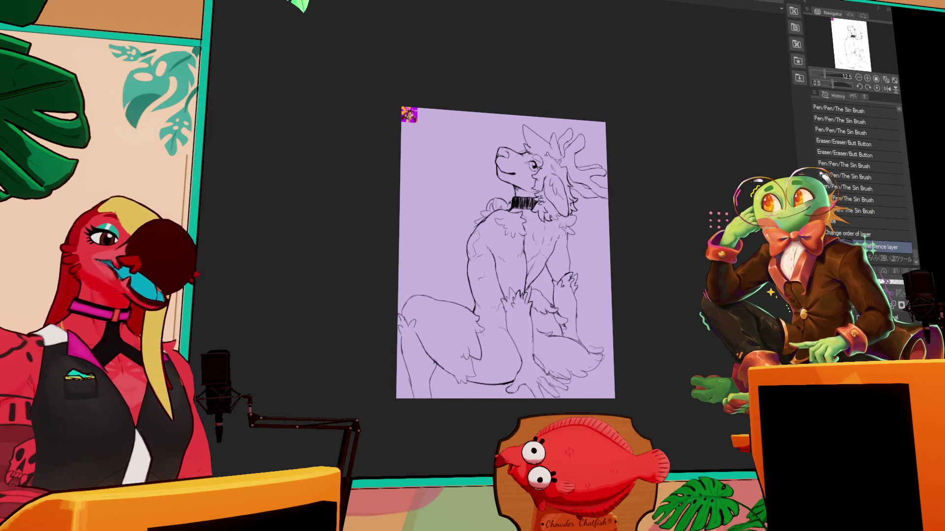
{"action": "mouse_move", "coordinate": [616, 330]}
{"action": "left_mouse_down"}
{"action": "mouse_move", "coordinate": [551, 411]}
{"action": "mouse_move", "coordinate": [524, 387]}
{"action": "left_mouse_up"}
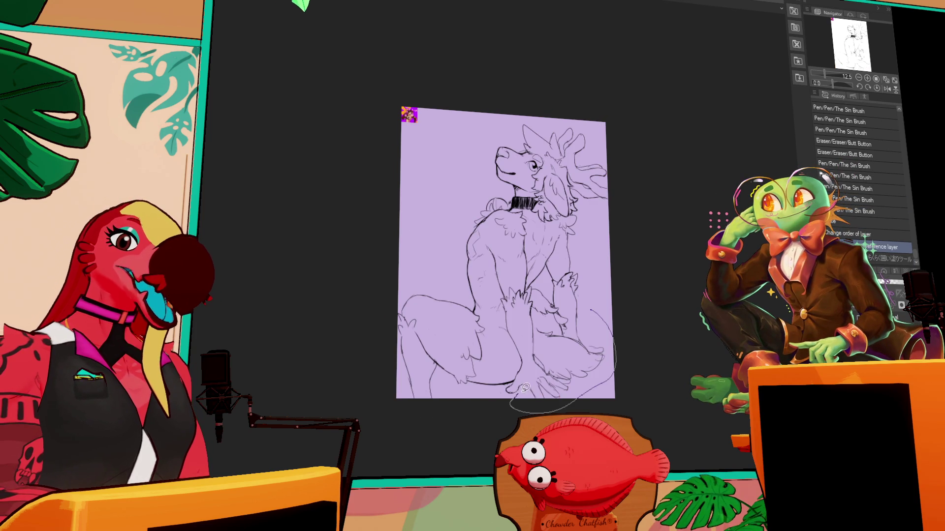
{"action": "mouse_move", "coordinate": [414, 416]}
{"action": "left_mouse_down"}
{"action": "mouse_move", "coordinate": [396, 327]}
{"action": "mouse_move", "coordinate": [447, 209]}
{"action": "mouse_move", "coordinate": [622, 133]}
{"action": "mouse_move", "coordinate": [618, 186]}
{"action": "mouse_move", "coordinate": [607, 176]}
{"action": "left_mouse_up"}
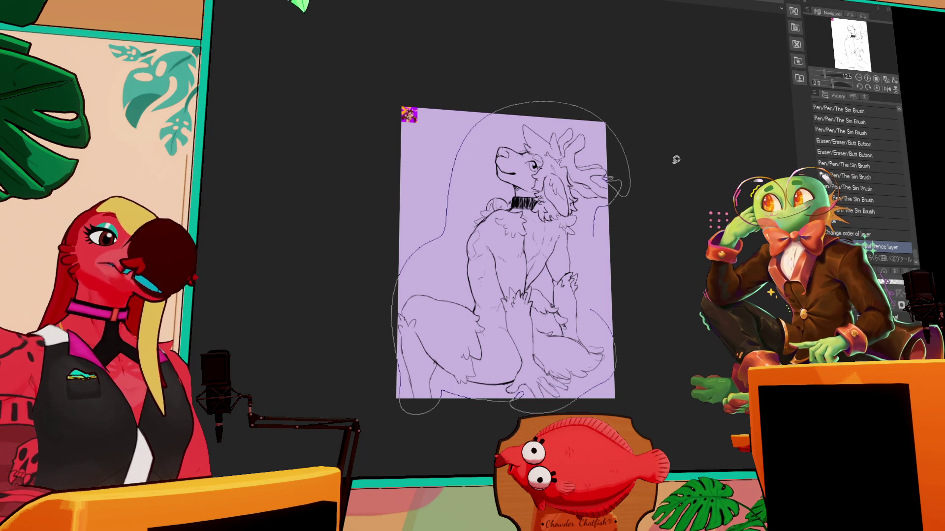
{"action": "mouse_move", "coordinate": [609, 178]}
{"action": "left_mouse_down"}
{"action": "mouse_move", "coordinate": [610, 221]}
{"action": "mouse_move", "coordinate": [640, 215]}
{"action": "left_mouse_up"}
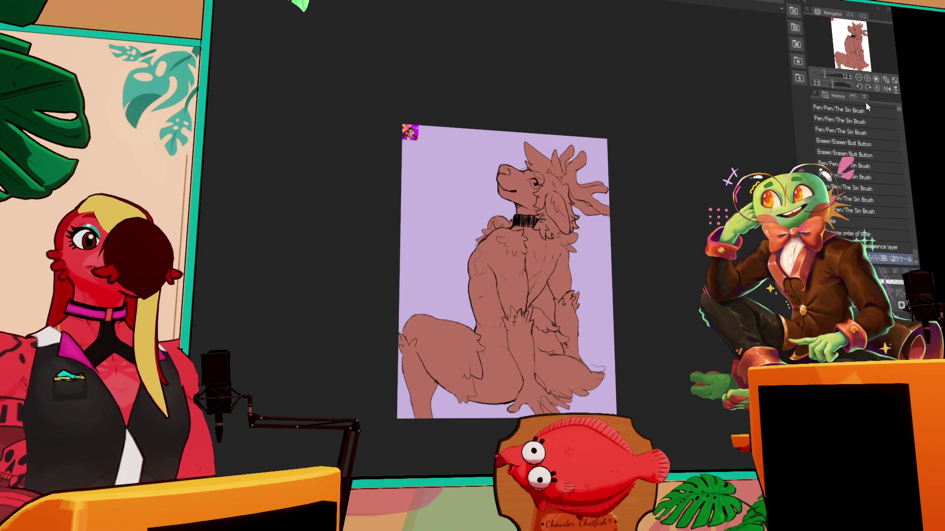
Select the stray colour near the tail with Auto Select and clear it.
{"action": "scroll", "coordinate": [640, 215], "scroll_direction": "up", "scroll_amount": 4}
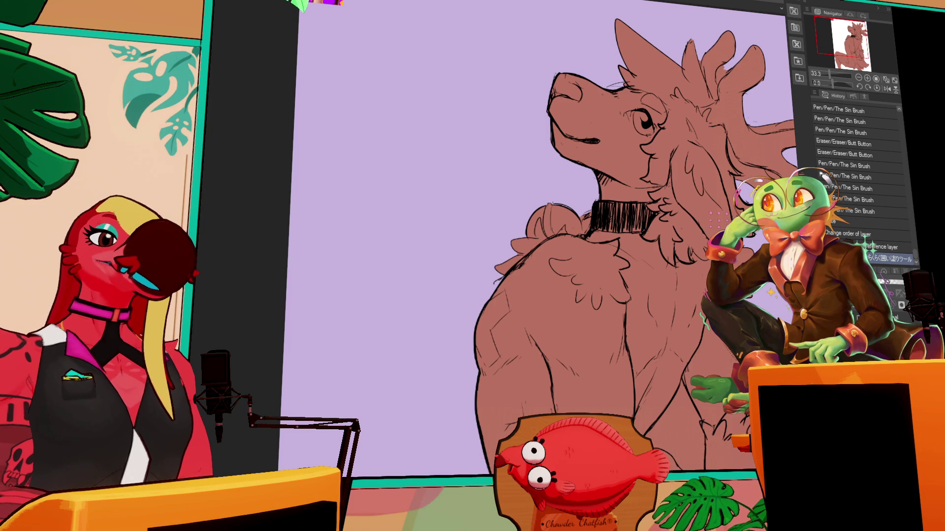
{"action": "left_click", "coordinate": [654, 374]}
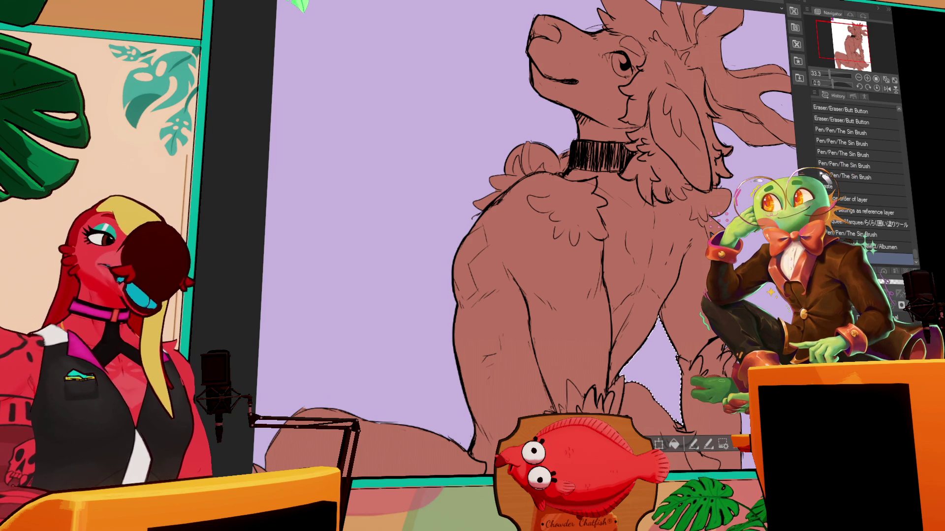
{"action": "key", "text": "ctrl+d"}
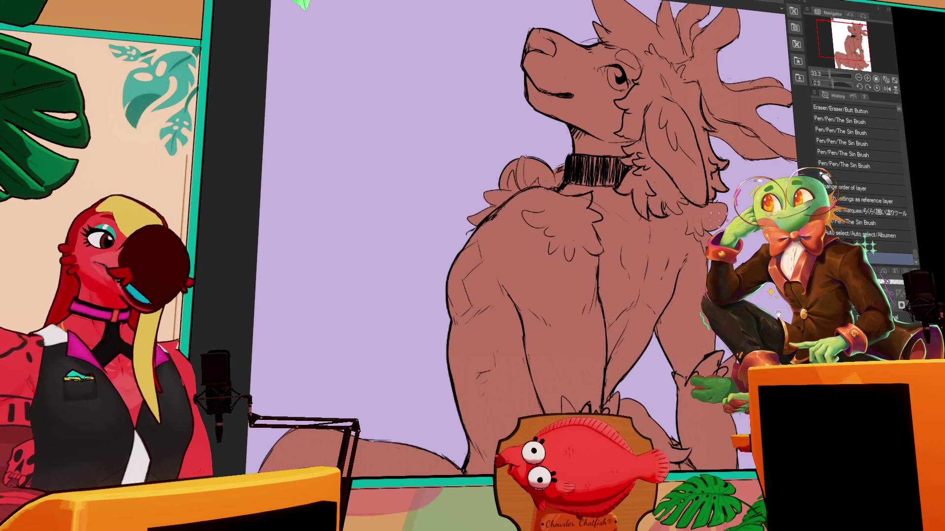
{"action": "scroll", "coordinate": [521, 236], "scroll_direction": "down", "scroll_amount": 2}
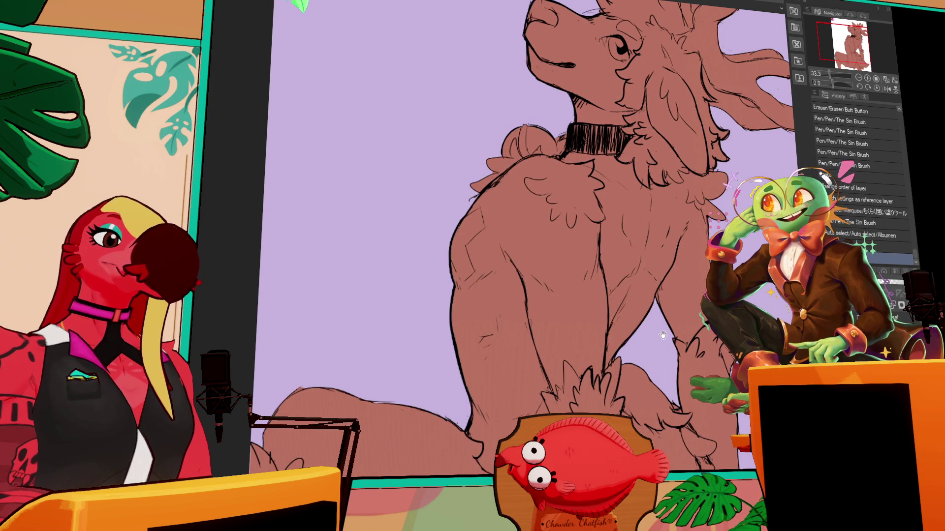
{"action": "scroll", "coordinate": [660, 334], "scroll_direction": "down", "scroll_amount": 1}
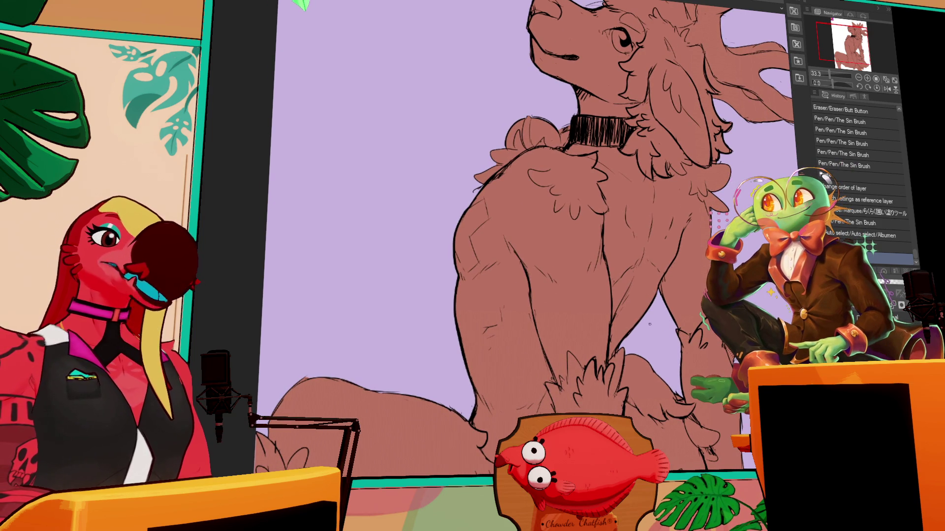
{"action": "scroll", "coordinate": [641, 300], "scroll_direction": "up", "scroll_amount": 2}
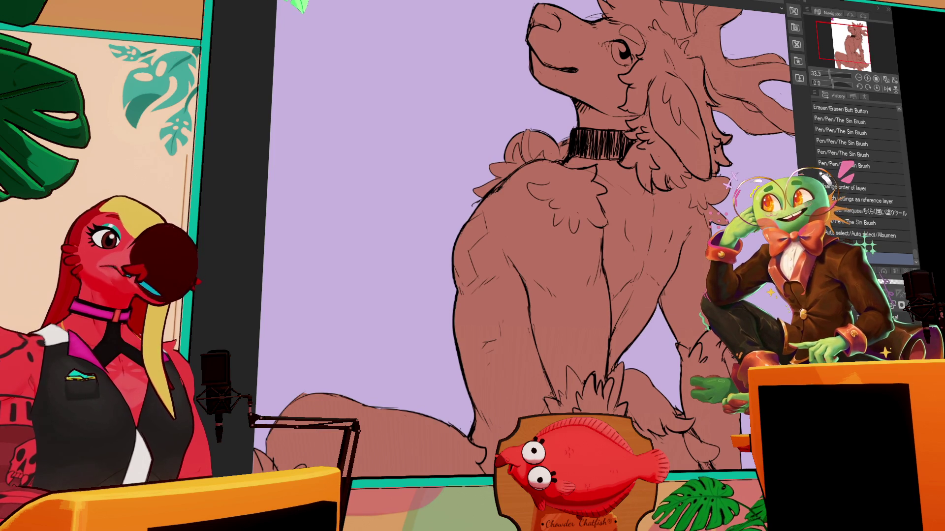
{"action": "scroll", "coordinate": [524, 238], "scroll_direction": "up", "scroll_amount": 3}
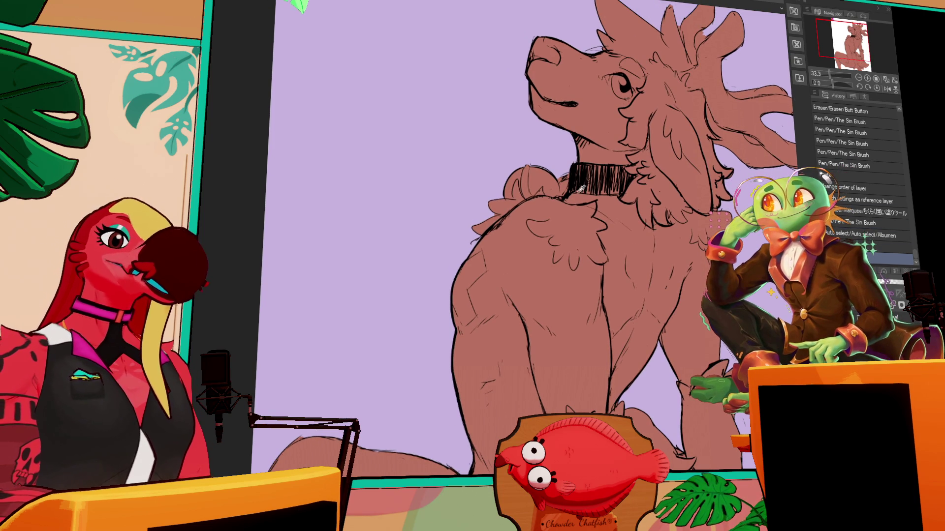
Pan across the torso and head to review the base fill edges.
{"action": "mouse_move", "coordinate": [694, 236]}
{"action": "left_mouse_down"}
{"action": "mouse_move", "coordinate": [683, 211]}
{"action": "mouse_move", "coordinate": [700, 258]}
{"action": "left_mouse_up"}
{"action": "left_click_drag", "start_coordinate": [731, 147], "coordinate": [703, 225]}
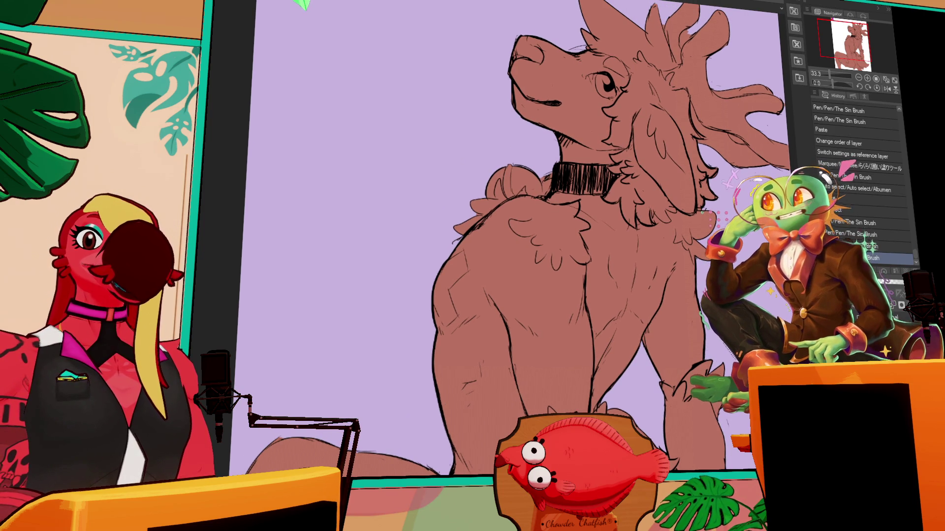
{"action": "left_click_drag", "start_coordinate": [691, 269], "coordinate": [690, 257]}
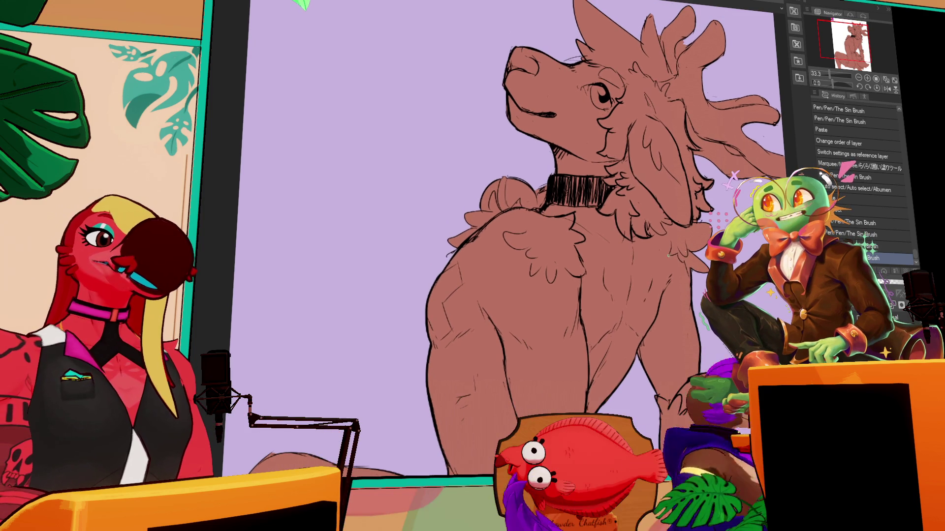
{"action": "left_click_drag", "start_coordinate": [690, 257], "coordinate": [667, 341]}
{"action": "left_click_drag", "start_coordinate": [689, 196], "coordinate": [684, 200]}
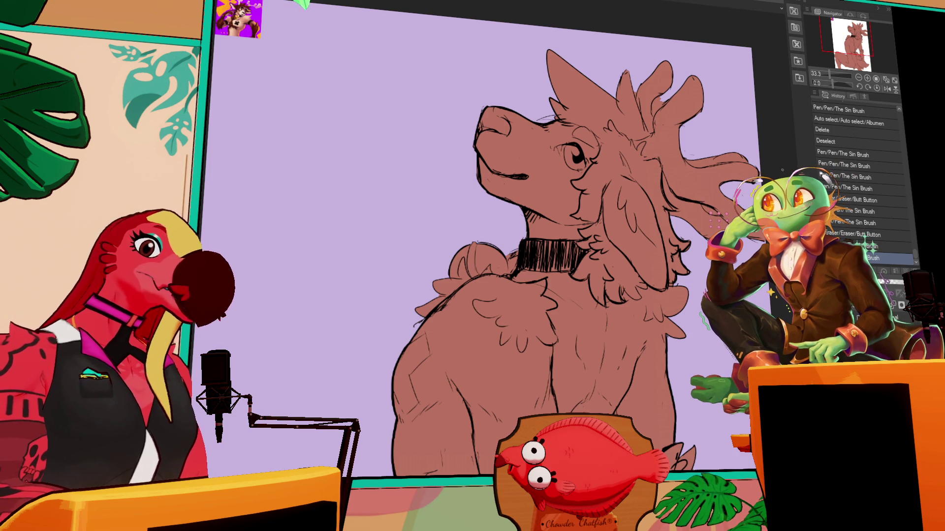
Erase stray marks on the body and inner leg, undoing the last stroke.
{"action": "left_click_drag", "start_coordinate": [742, 131], "coordinate": [739, 119]}
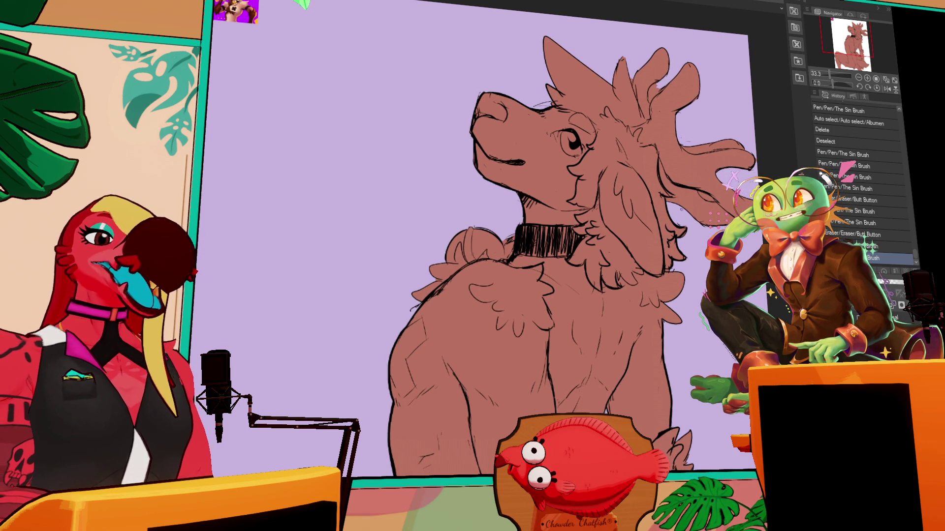
{"action": "mouse_move", "coordinate": [728, 191]}
{"action": "left_mouse_down"}
{"action": "mouse_move", "coordinate": [738, 41]}
{"action": "mouse_move", "coordinate": [741, 64]}
{"action": "left_mouse_up"}
{"action": "left_click_drag", "start_coordinate": [621, 223], "coordinate": [652, 197]}
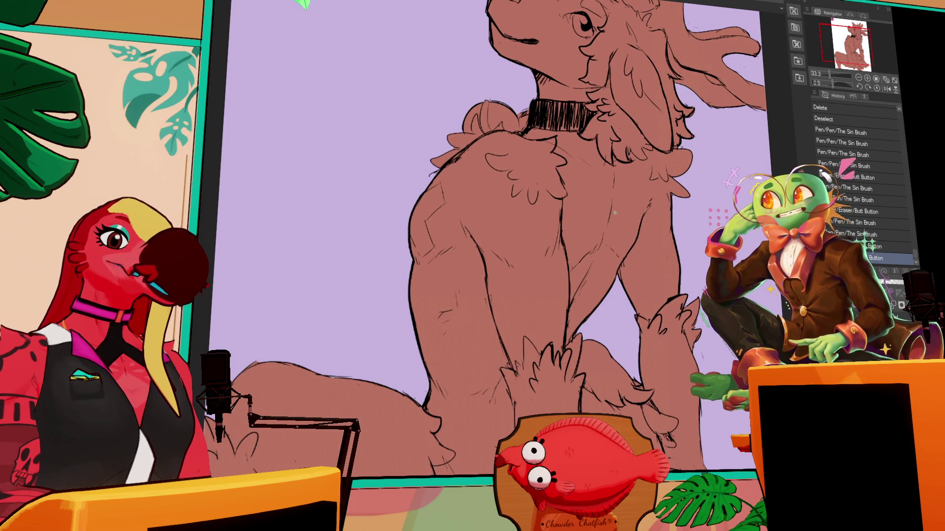
{"action": "scroll", "coordinate": [664, 167], "scroll_direction": "down", "scroll_amount": 5}
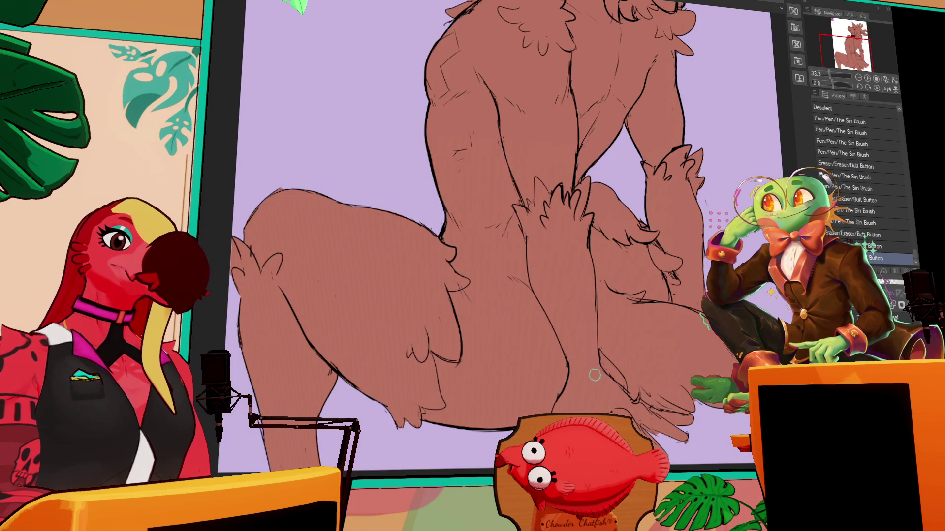
{"action": "mouse_move", "coordinate": [596, 378]}
{"action": "left_mouse_down"}
{"action": "mouse_move", "coordinate": [597, 290]}
{"action": "mouse_move", "coordinate": [605, 379]}
{"action": "left_mouse_up"}
{"action": "mouse_move", "coordinate": [597, 283]}
{"action": "left_mouse_down"}
{"action": "mouse_move", "coordinate": [609, 378]}
{"action": "mouse_move", "coordinate": [601, 350]}
{"action": "mouse_move", "coordinate": [603, 359]}
{"action": "mouse_move", "coordinate": [621, 396]}
{"action": "mouse_move", "coordinate": [636, 397]}
{"action": "mouse_move", "coordinate": [627, 393]}
{"action": "left_mouse_up"}
{"action": "key", "text": "ctrl+z"}
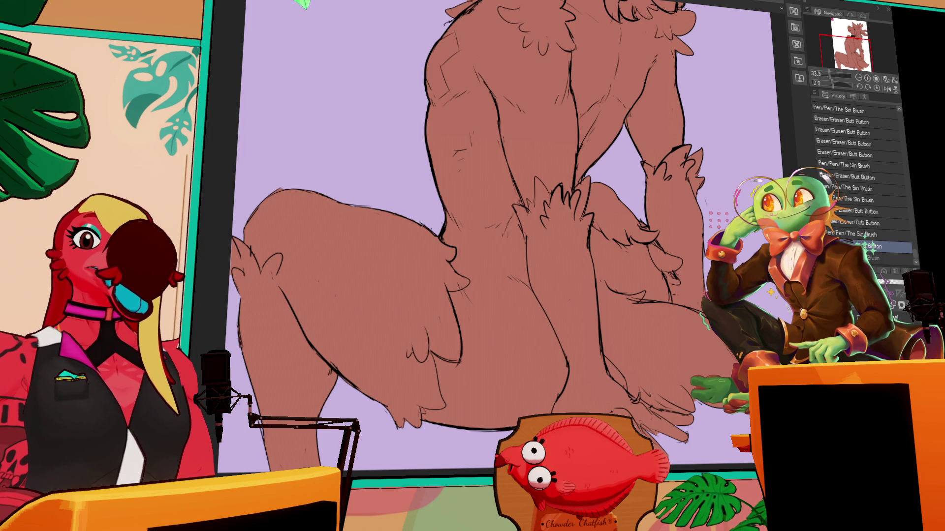
Patch small fill gaps around the collar and torso and erase marks on the back.
{"action": "scroll", "coordinate": [600, 374], "scroll_direction": "up", "scroll_amount": 1}
{"action": "scroll", "coordinate": [527, 262], "scroll_direction": "down", "scroll_amount": 1}
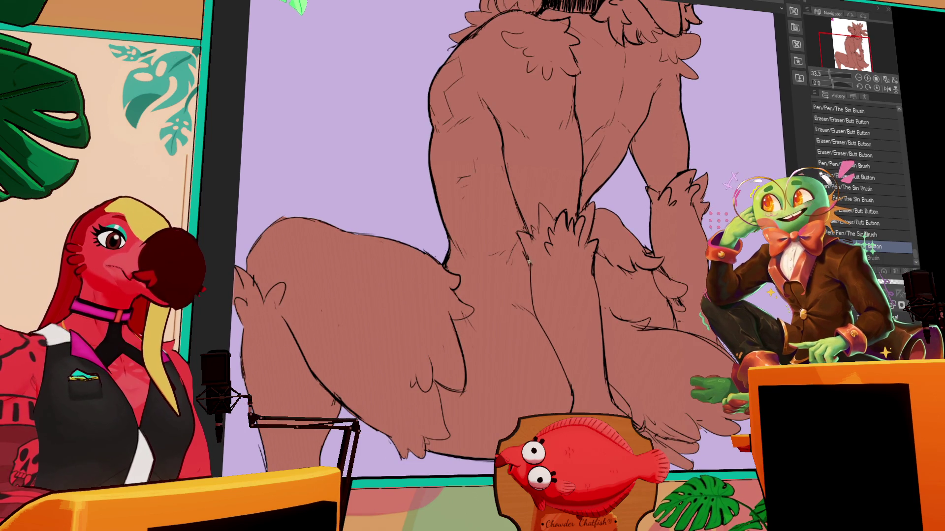
{"action": "scroll", "coordinate": [527, 262], "scroll_direction": "down", "scroll_amount": 1}
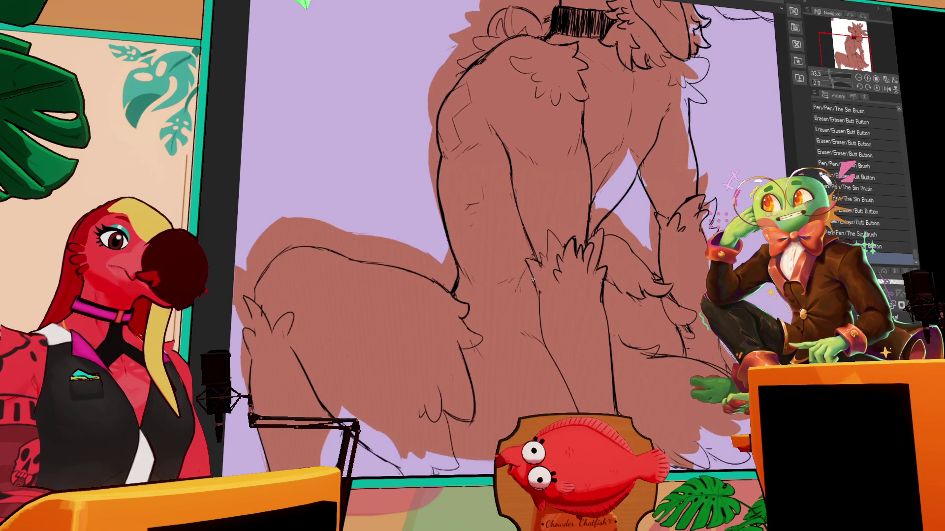
{"action": "scroll", "coordinate": [609, 229], "scroll_direction": "up", "scroll_amount": 1}
{"action": "left_click_drag", "start_coordinate": [689, 173], "coordinate": [685, 211]}
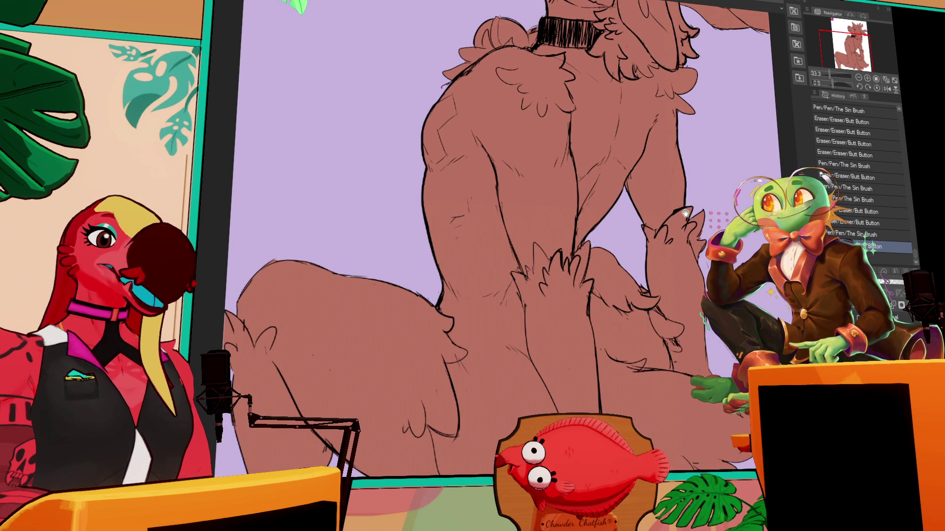
{"action": "mouse_move", "coordinate": [677, 175]}
{"action": "left_mouse_down"}
{"action": "mouse_move", "coordinate": [664, 212]}
{"action": "mouse_move", "coordinate": [635, 217]}
{"action": "mouse_move", "coordinate": [637, 233]}
{"action": "mouse_move", "coordinate": [629, 224]}
{"action": "left_mouse_up"}
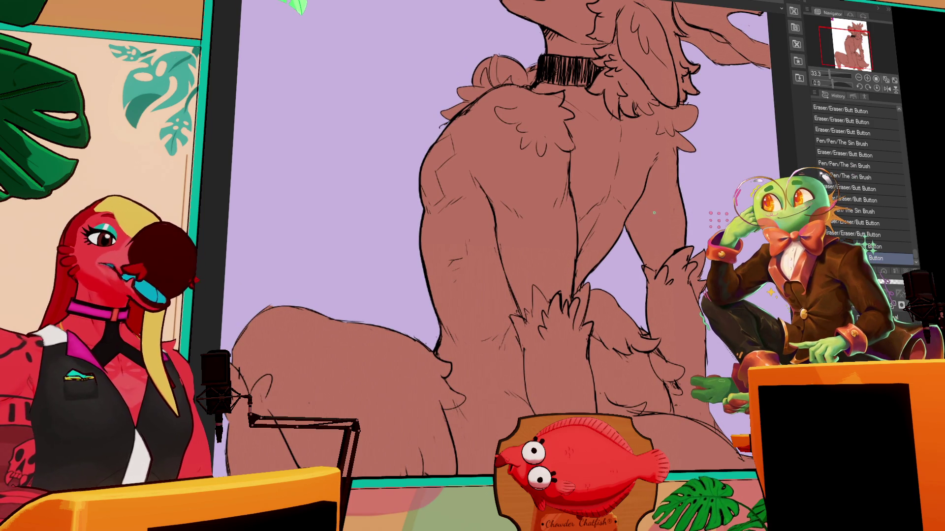
{"action": "left_click_drag", "start_coordinate": [670, 185], "coordinate": [669, 192]}
{"action": "left_click_drag", "start_coordinate": [686, 264], "coordinate": [682, 268]}
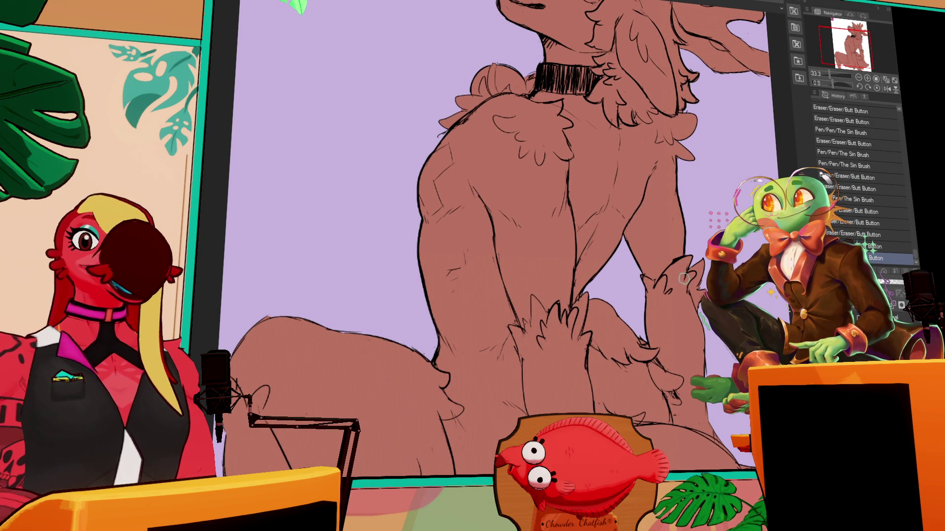
{"action": "mouse_move", "coordinate": [662, 165]}
{"action": "left_mouse_down"}
{"action": "mouse_move", "coordinate": [650, 211]}
{"action": "mouse_move", "coordinate": [652, 221]}
{"action": "mouse_move", "coordinate": [654, 212]}
{"action": "mouse_move", "coordinate": [664, 218]}
{"action": "left_mouse_up"}
{"action": "left_click_drag", "start_coordinate": [568, 221], "coordinate": [564, 251]}
{"action": "left_click_drag", "start_coordinate": [615, 202], "coordinate": [622, 195]}
{"action": "left_click_drag", "start_coordinate": [741, 177], "coordinate": [744, 179]}
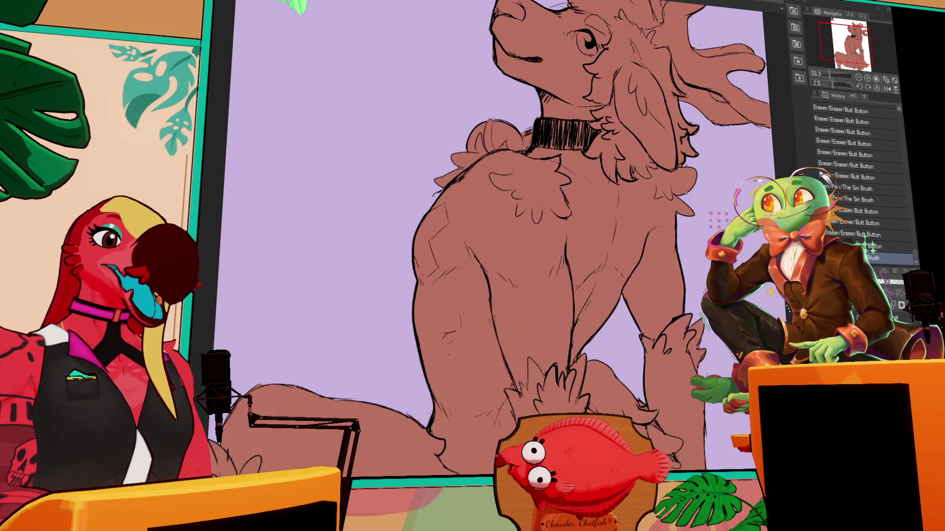
Erase small fur marks and add short fur strokes to the deer's neck.
{"action": "mouse_move", "coordinate": [648, 226]}
{"action": "left_mouse_down"}
{"action": "mouse_move", "coordinate": [642, 235]}
{"action": "mouse_move", "coordinate": [656, 226]}
{"action": "left_mouse_up"}
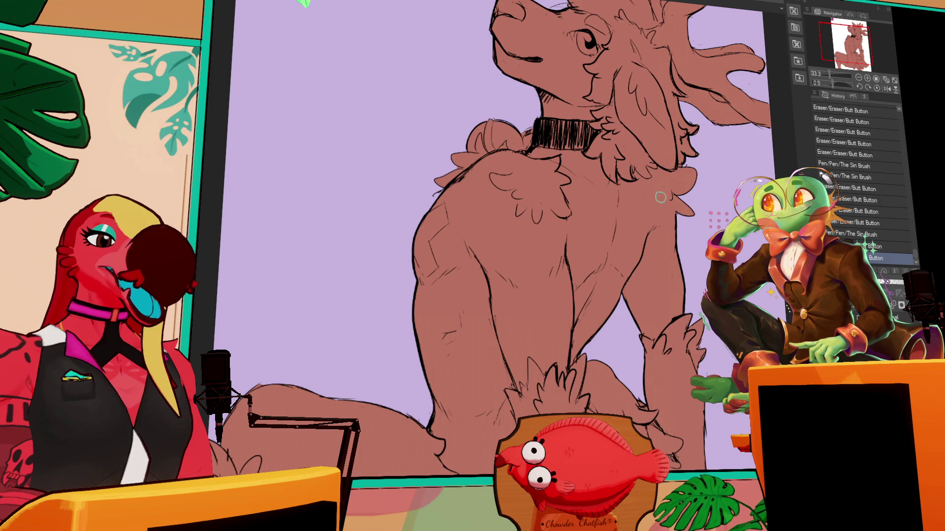
{"action": "left_click_drag", "start_coordinate": [647, 184], "coordinate": [653, 193]}
{"action": "left_click_drag", "start_coordinate": [667, 185], "coordinate": [660, 192]}
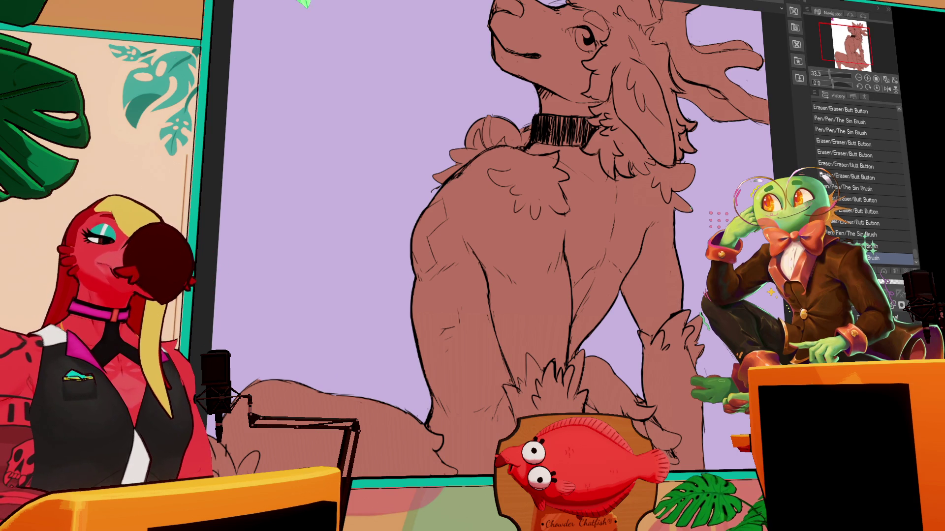
{"action": "scroll", "coordinate": [503, 238], "scroll_direction": "up", "scroll_amount": 1}
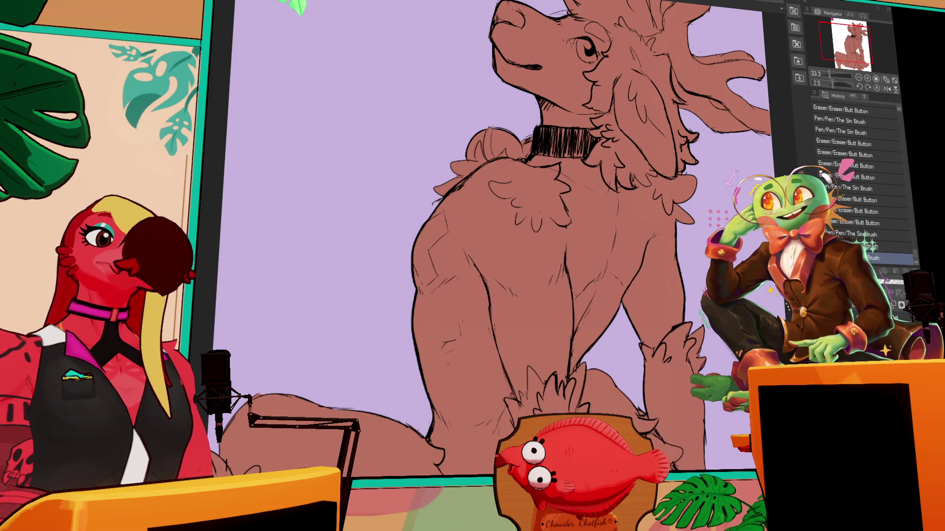
{"action": "left_click_drag", "start_coordinate": [650, 212], "coordinate": [651, 219]}
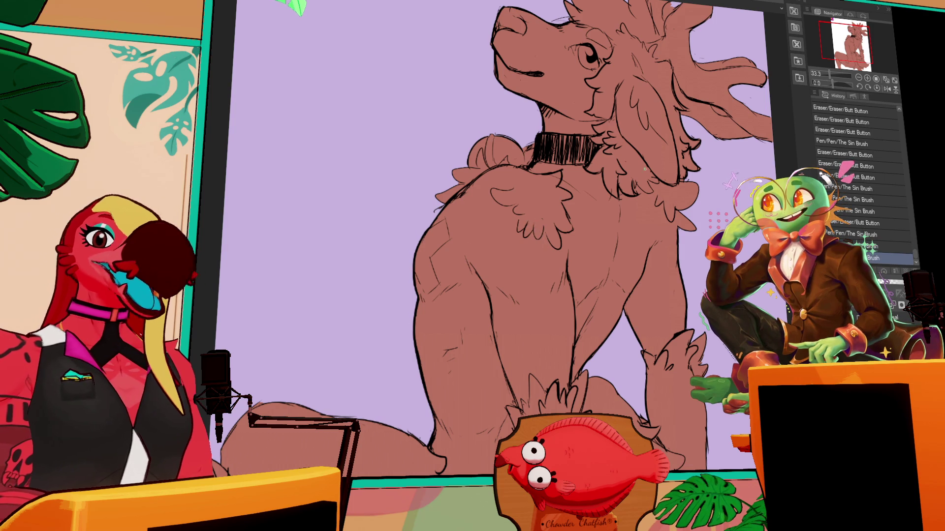
{"action": "mouse_move", "coordinate": [676, 337]}
{"action": "left_mouse_down"}
{"action": "mouse_move", "coordinate": [658, 248]}
{"action": "mouse_move", "coordinate": [675, 233]}
{"action": "mouse_move", "coordinate": [682, 244]}
{"action": "left_mouse_up"}
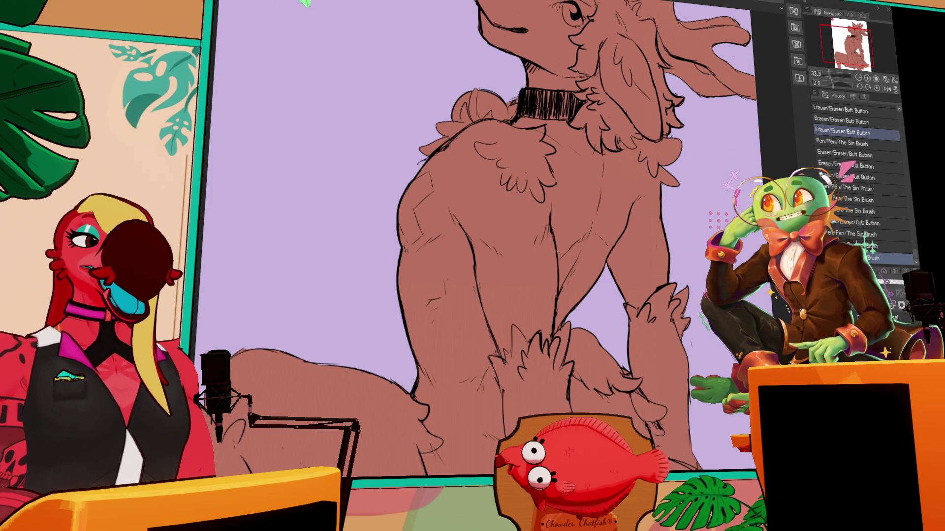
{"action": "scroll", "coordinate": [531, 51], "scroll_direction": "down", "scroll_amount": 3}
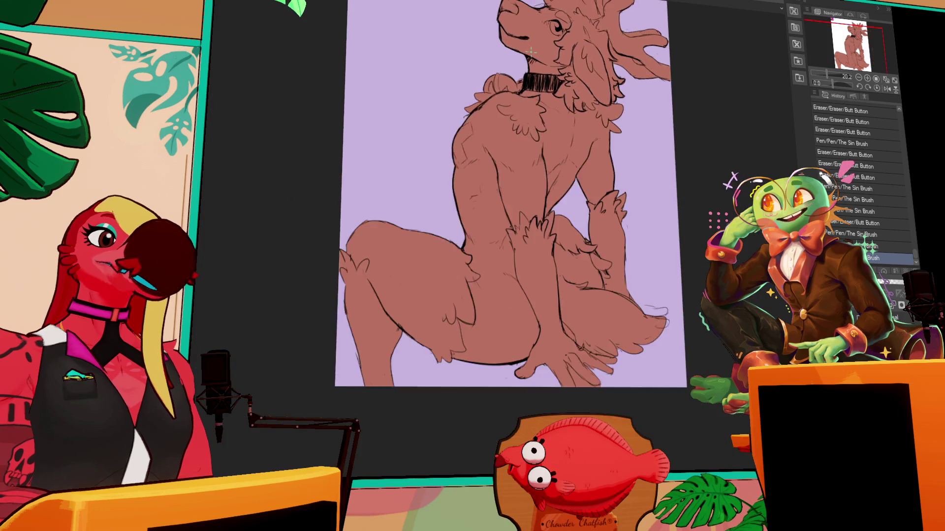
{"action": "scroll", "coordinate": [530, 50], "scroll_direction": "up", "scroll_amount": 3}
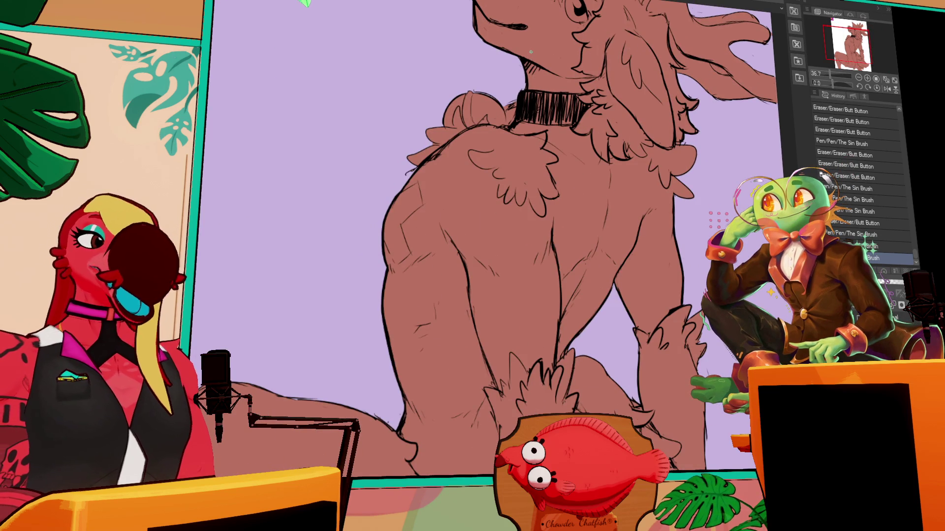
{"action": "mouse_move", "coordinate": [702, 5]}
{"action": "left_mouse_down"}
{"action": "mouse_move", "coordinate": [695, 45]}
{"action": "mouse_move", "coordinate": [723, 109]}
{"action": "left_mouse_up"}
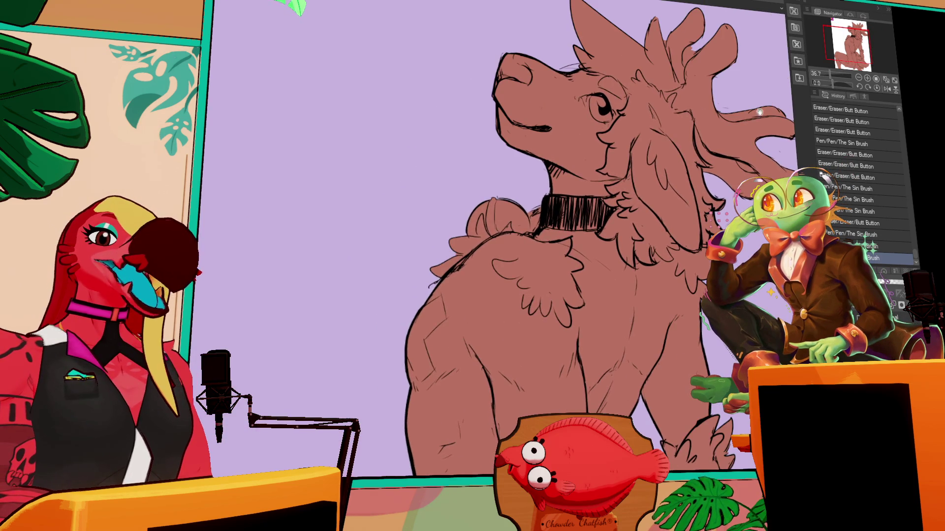
{"action": "left_click_drag", "start_coordinate": [608, 215], "coordinate": [617, 220]}
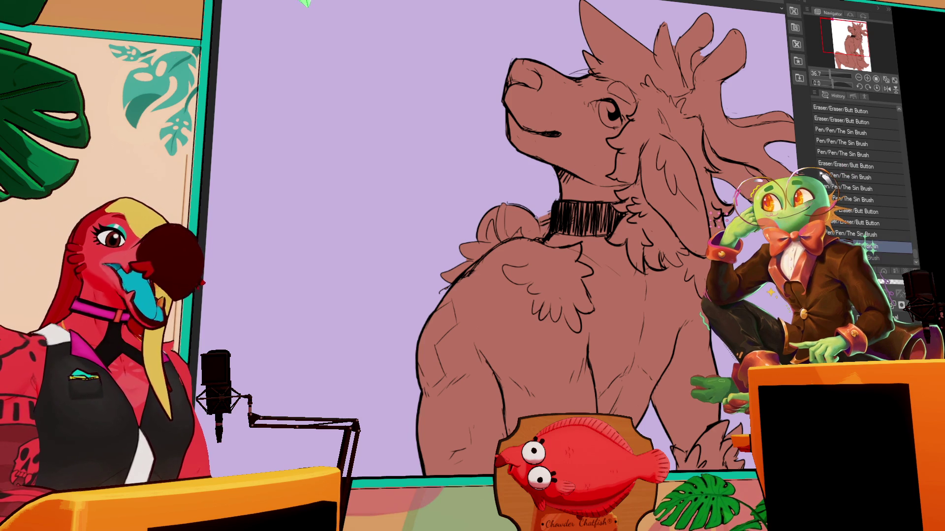
Touch up small marks and colour around the collar, body and legs.
{"action": "left_click", "coordinate": [541, 223]}
{"action": "left_click", "coordinate": [541, 223]}
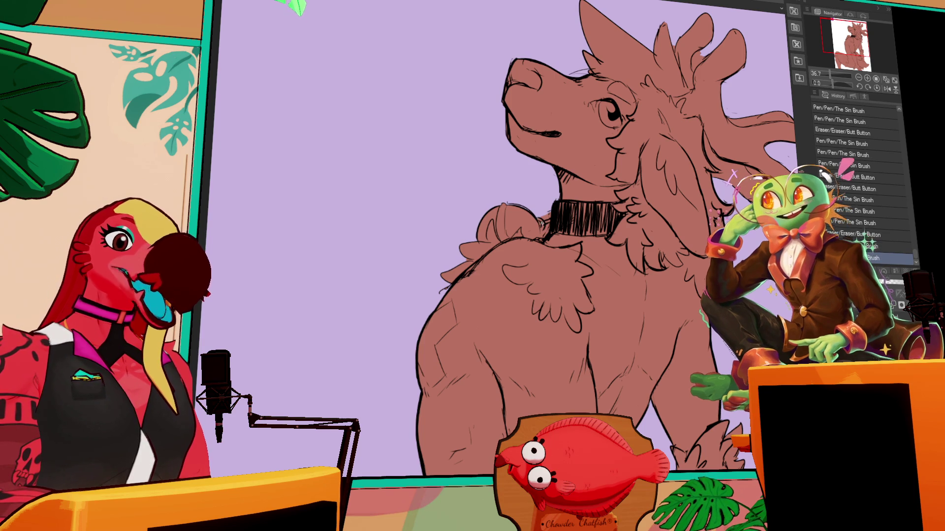
{"action": "left_click_drag", "start_coordinate": [541, 223], "coordinate": [541, 208]}
{"action": "mouse_move", "coordinate": [591, 407]}
{"action": "left_mouse_down"}
{"action": "mouse_move", "coordinate": [590, 276]}
{"action": "mouse_move", "coordinate": [583, 283]}
{"action": "left_mouse_up"}
{"action": "left_click", "coordinate": [590, 277]}
{"action": "left_click", "coordinate": [590, 276]}
{"action": "left_click", "coordinate": [690, 197]}
{"action": "left_click", "coordinate": [673, 185]}
{"action": "left_click", "coordinate": [680, 186]}
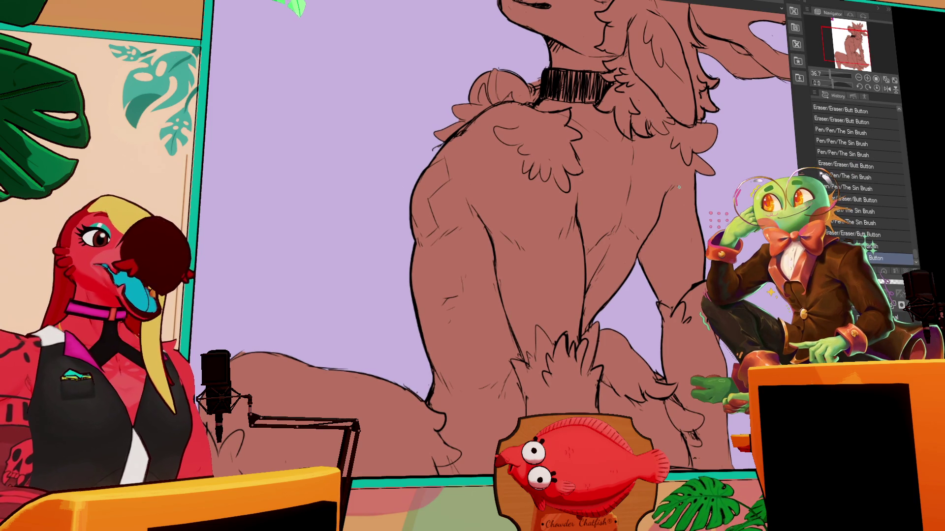
Auto-select the stray colour patch near the legs and delete it.
{"action": "scroll", "coordinate": [679, 186], "scroll_direction": "down", "scroll_amount": 5}
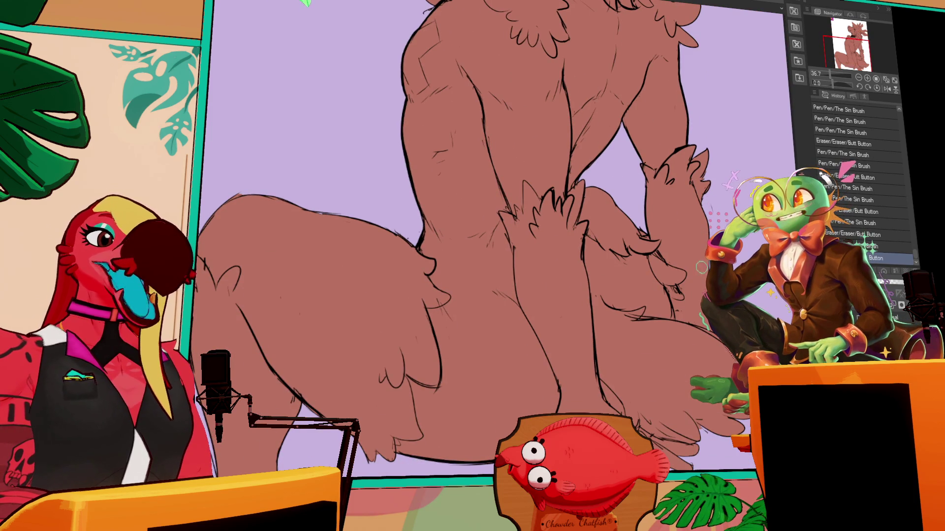
{"action": "scroll", "coordinate": [492, 221], "scroll_direction": "down", "scroll_amount": 3}
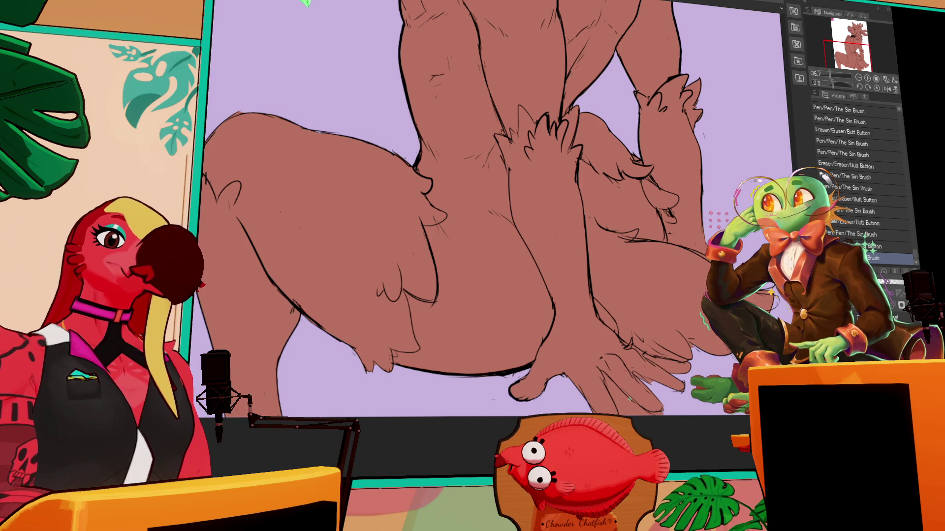
{"action": "left_click", "coordinate": [640, 411]}
{"action": "key", "text": "Delete"}
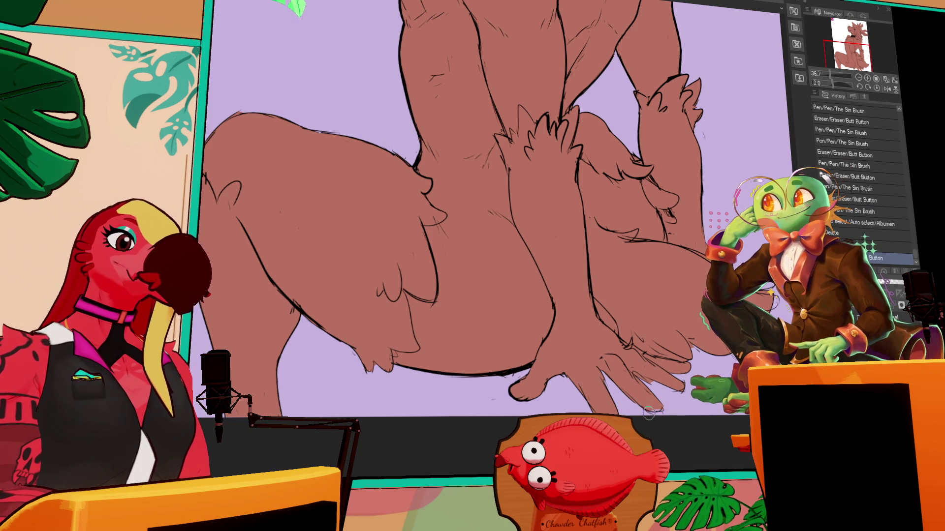
Paint a long pale stroke down the shoulder and back over the locked brown fill.
{"action": "scroll", "coordinate": [648, 413], "scroll_direction": "up", "scroll_amount": 2}
{"action": "scroll", "coordinate": [693, 169], "scroll_direction": "up", "scroll_amount": 10}
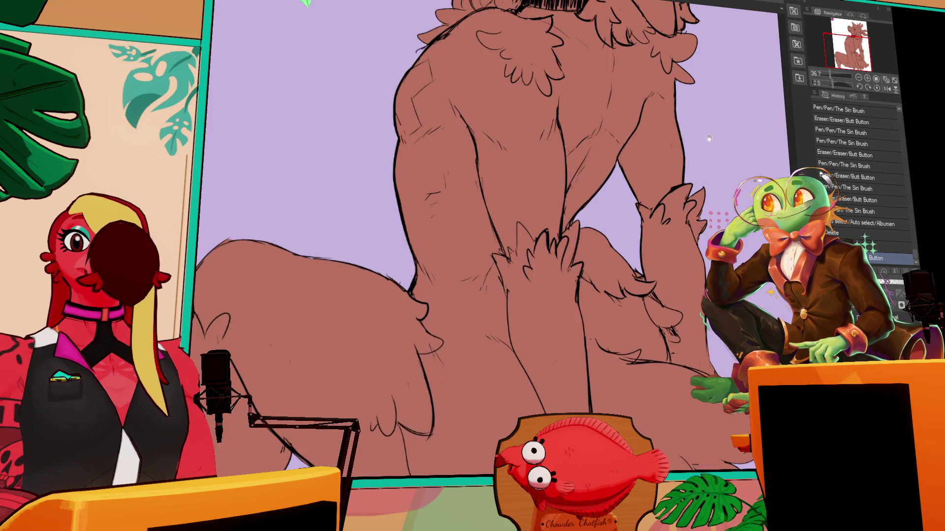
{"action": "left_click_drag", "start_coordinate": [597, 131], "coordinate": [609, 179]}
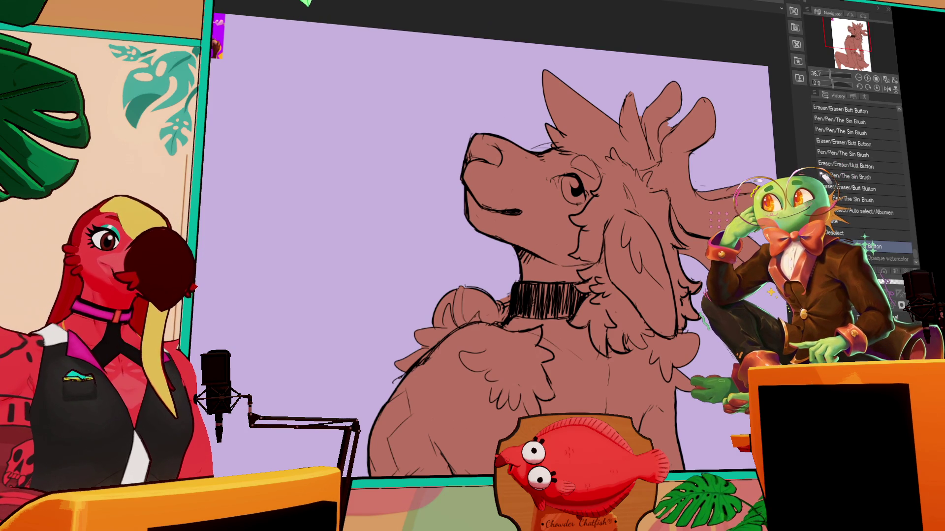
{"action": "left_click_drag", "start_coordinate": [645, 364], "coordinate": [656, 176]}
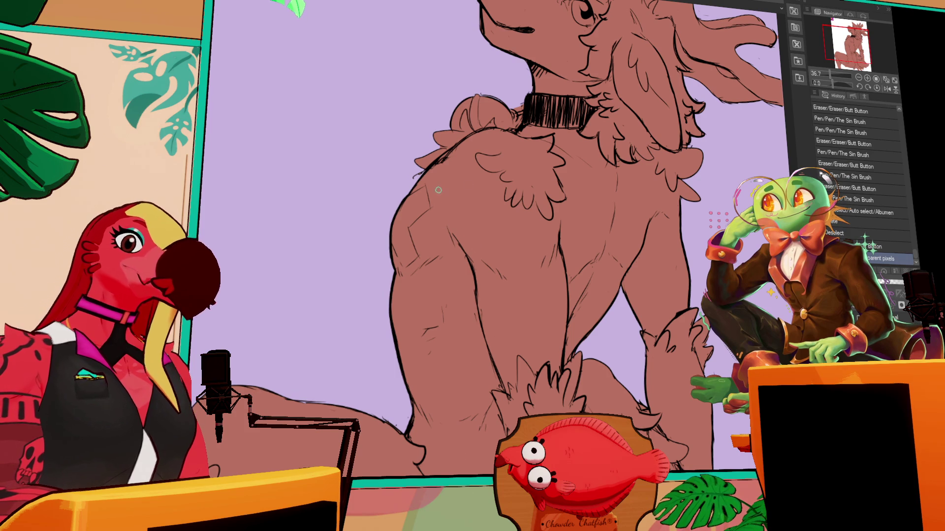
{"action": "left_click_drag", "start_coordinate": [402, 266], "coordinate": [404, 226]}
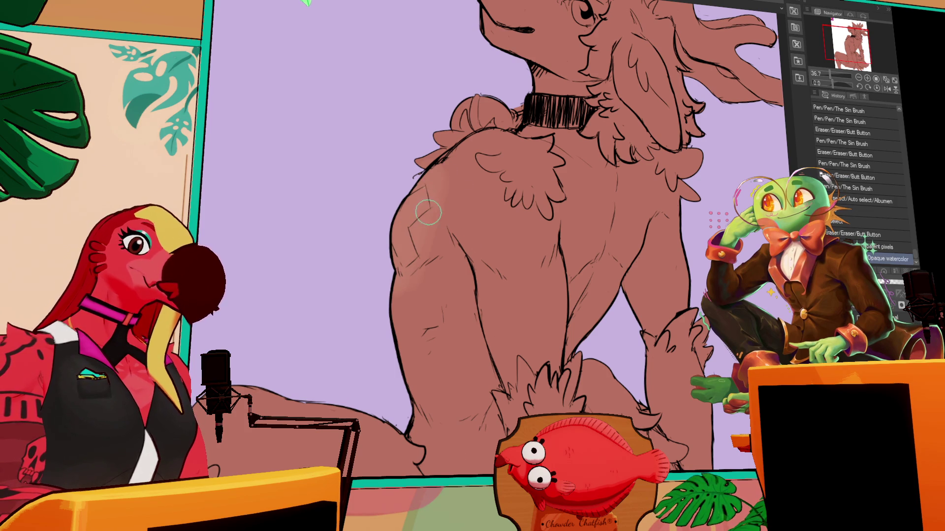
{"action": "left_click_drag", "start_coordinate": [447, 158], "coordinate": [445, 164]}
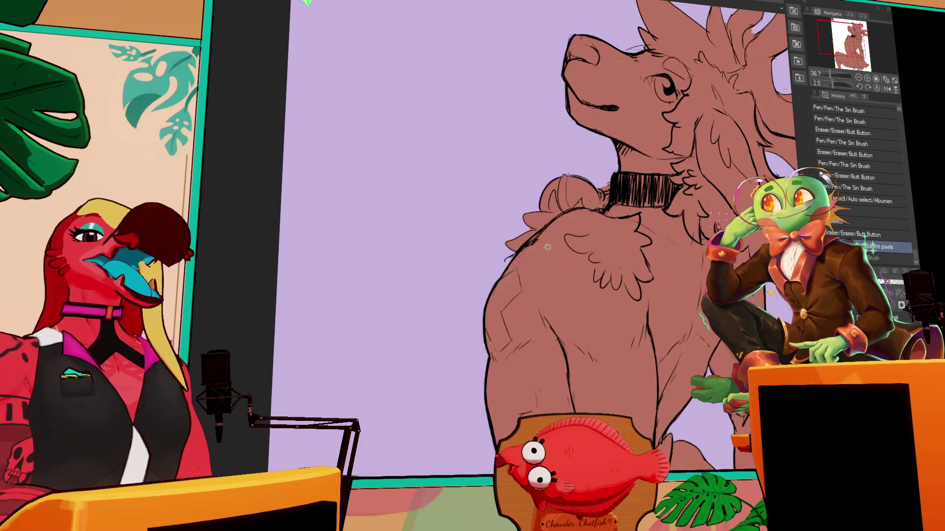
{"action": "mouse_move", "coordinate": [533, 245]}
{"action": "left_mouse_down"}
{"action": "mouse_move", "coordinate": [528, 347]}
{"action": "mouse_move", "coordinate": [565, 253]}
{"action": "left_mouse_up"}
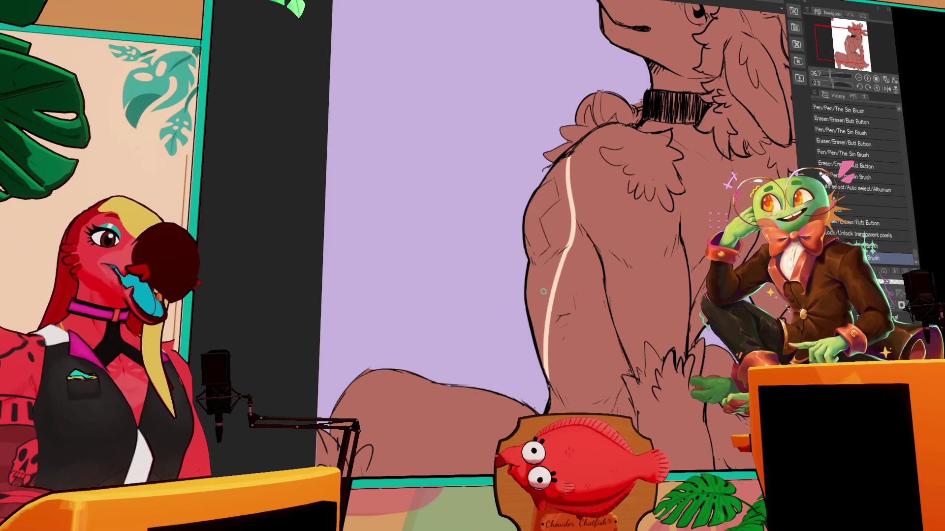
Fill the shoulder strip with cream and redraw the shoulder outline strokes.
{"action": "left_click", "coordinate": [556, 229]}
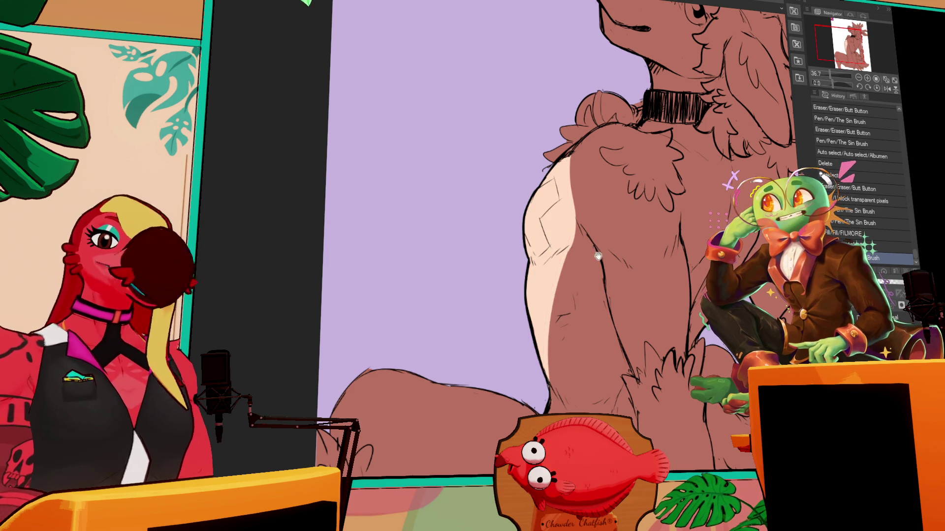
{"action": "left_click_drag", "start_coordinate": [543, 354], "coordinate": [544, 311]}
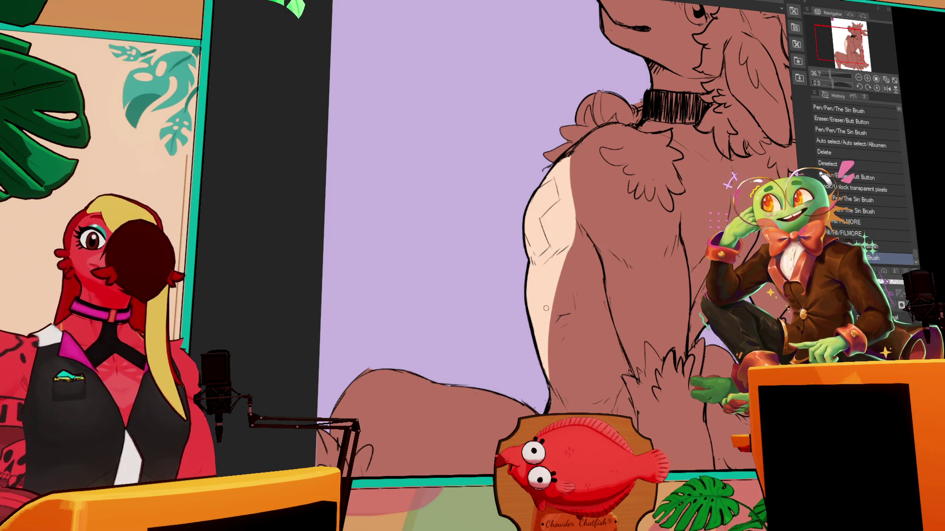
{"action": "left_click_drag", "start_coordinate": [601, 247], "coordinate": [600, 234]}
{"action": "left_click_drag", "start_coordinate": [558, 348], "coordinate": [545, 312]}
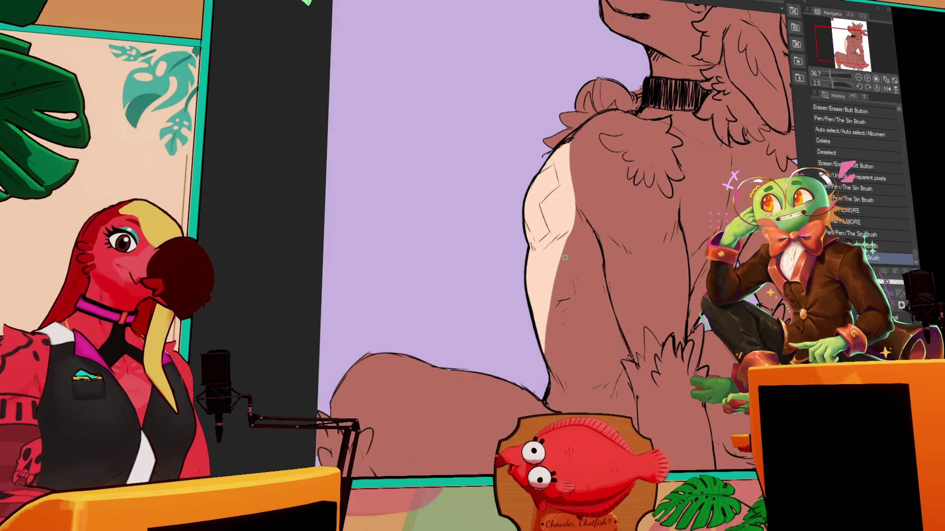
{"action": "left_click_drag", "start_coordinate": [546, 375], "coordinate": [551, 398]}
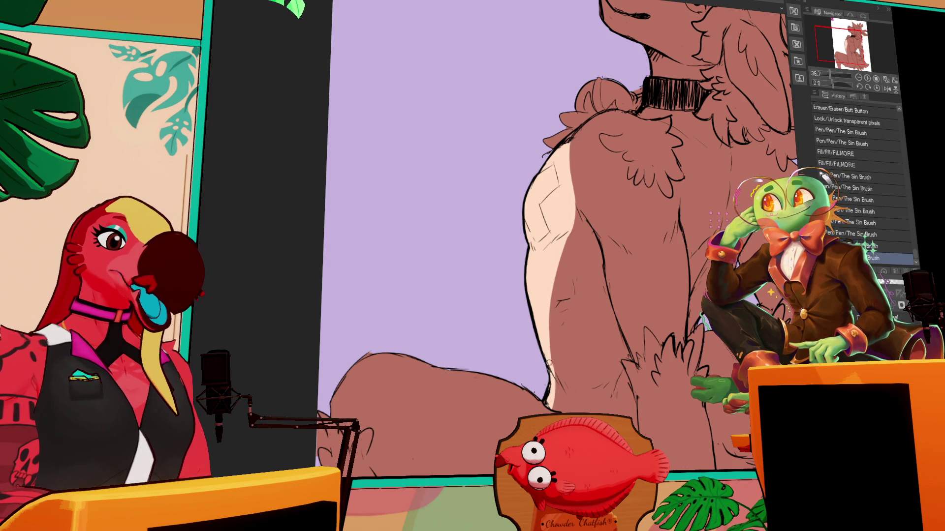
Undo and redo the latest shoulder strokes, then zoom out to see the whole figure.
{"action": "key", "text": "ctrl+z"}
{"action": "key", "text": "ctrl+y"}
{"action": "key", "text": "ctrl+y"}
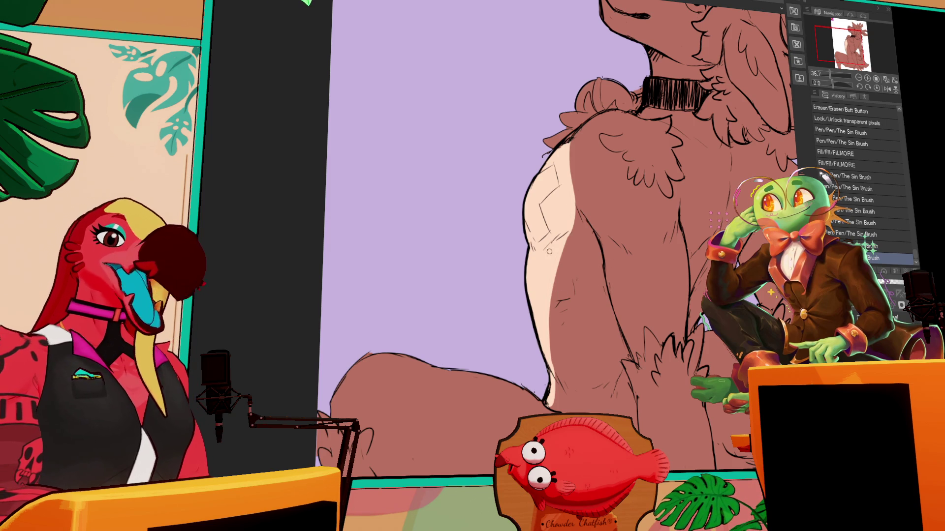
{"action": "scroll", "coordinate": [548, 241], "scroll_direction": "down", "scroll_amount": 1}
{"action": "key", "text": "ctrl+y"}
{"action": "key", "text": "ctrl+y"}
{"action": "key", "text": "ctrl+y"}
{"action": "key", "text": "ctrl+y"}
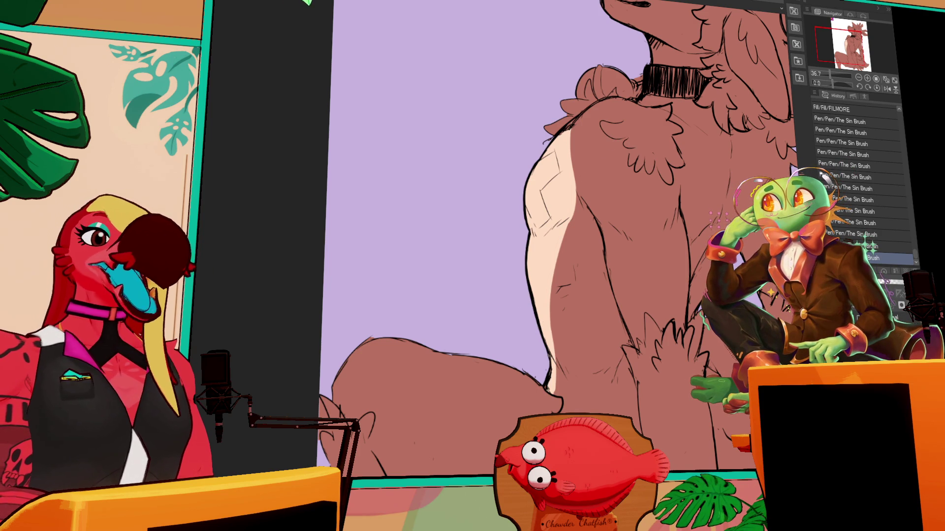
{"action": "scroll", "coordinate": [702, 270], "scroll_direction": "down", "scroll_amount": 3}
{"action": "scroll", "coordinate": [702, 270], "scroll_direction": "down", "scroll_amount": 1}
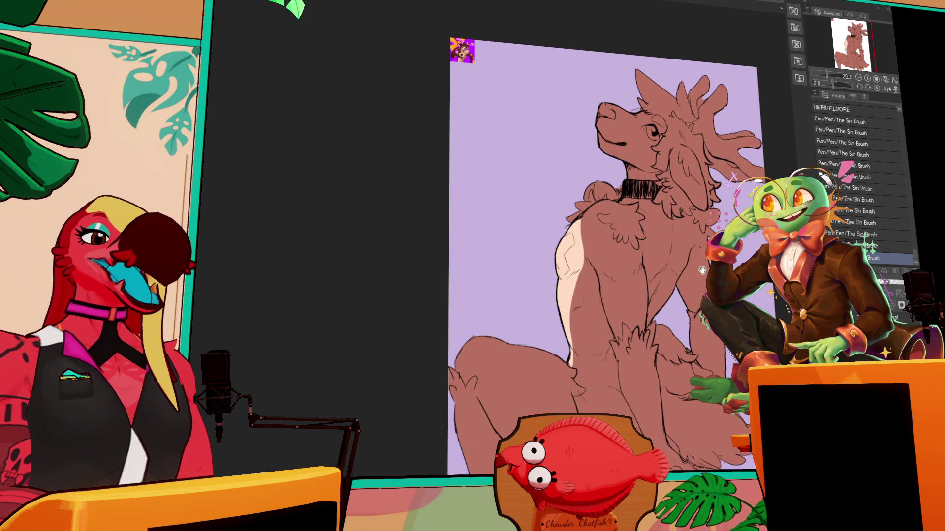
Undo the failed stroke and paint a cream stripe down the muzzle onto the nose.
{"action": "left_click_drag", "start_coordinate": [703, 271], "coordinate": [701, 248]}
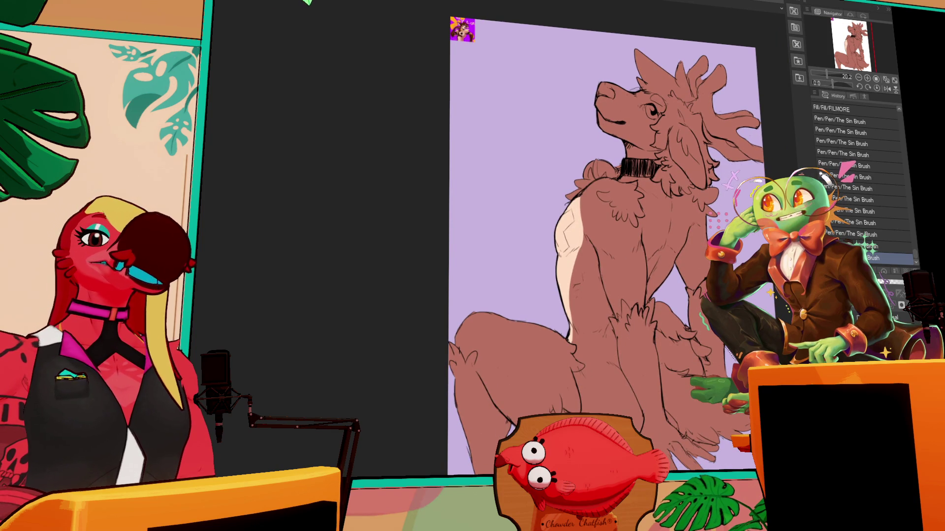
{"action": "scroll", "coordinate": [603, 238], "scroll_direction": "up", "scroll_amount": 2}
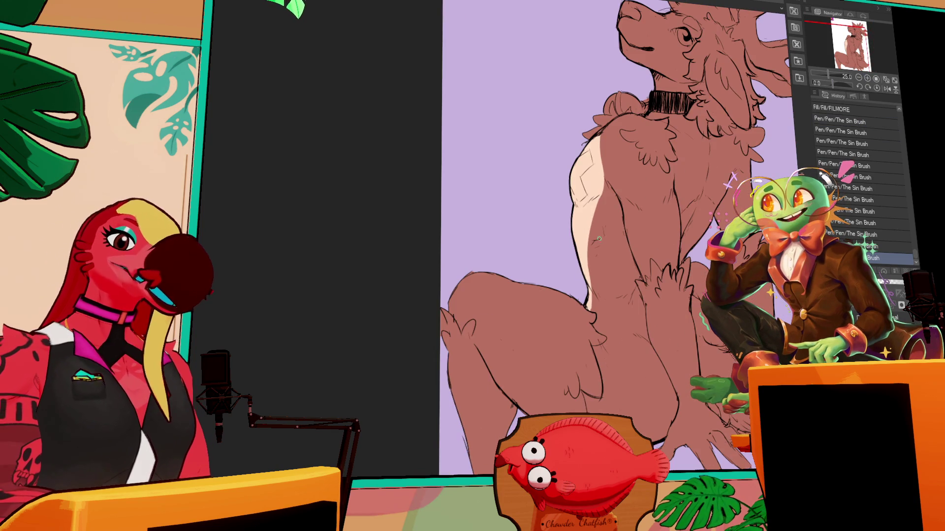
{"action": "left_click_drag", "start_coordinate": [585, 254], "coordinate": [595, 212]}
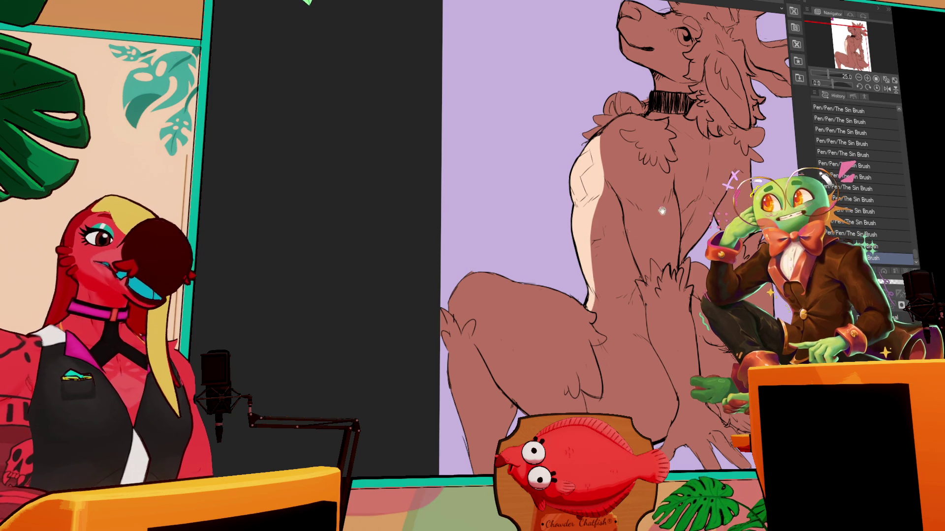
{"action": "left_click_drag", "start_coordinate": [631, 231], "coordinate": [628, 238]}
{"action": "mouse_move", "coordinate": [777, 19]}
{"action": "left_mouse_down"}
{"action": "mouse_move", "coordinate": [757, 88]}
{"action": "mouse_move", "coordinate": [696, 54]}
{"action": "left_mouse_up"}
{"action": "scroll", "coordinate": [587, 230], "scroll_direction": "up", "scroll_amount": 1}
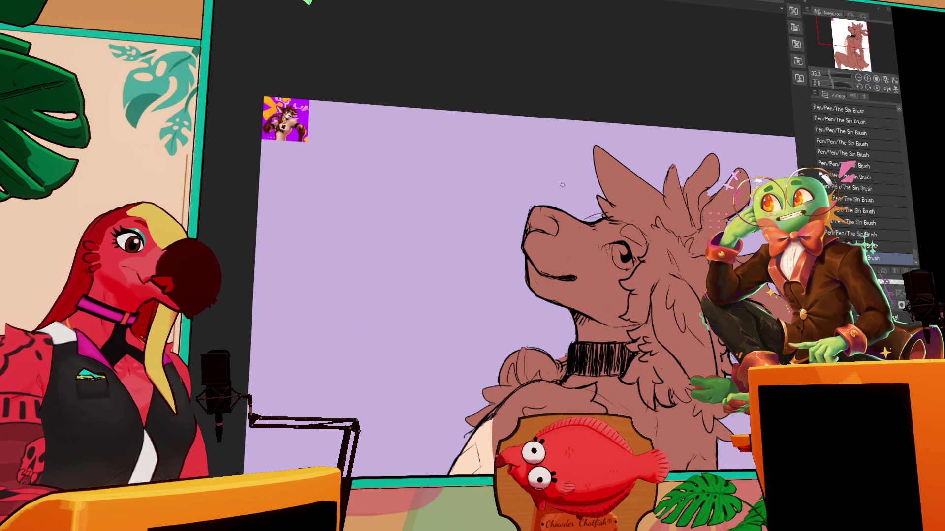
{"action": "key", "text": "ctrl+z"}
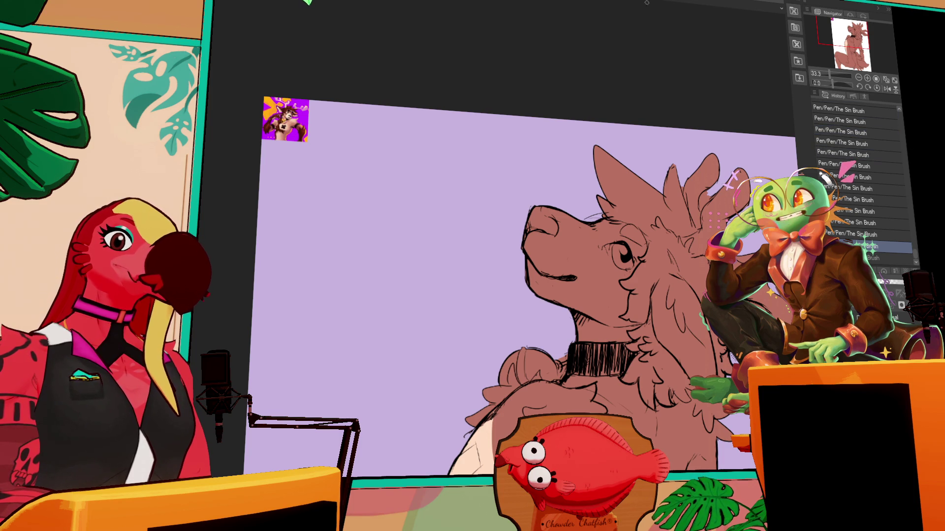
{"action": "left_click_drag", "start_coordinate": [589, 226], "coordinate": [567, 310]}
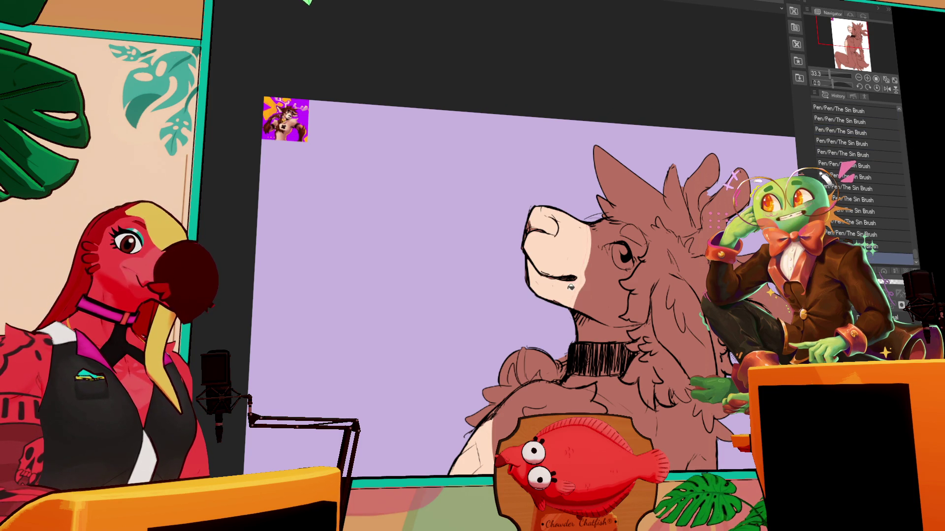
{"action": "left_click_drag", "start_coordinate": [531, 232], "coordinate": [537, 223]}
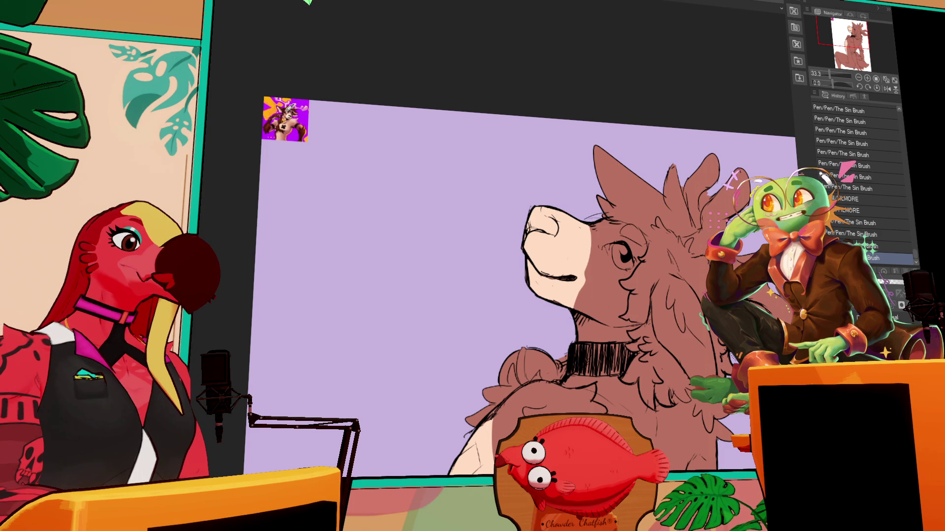
Fill the mane dark brown and delete the stray selected regions around it.
{"action": "left_click", "coordinate": [674, 283]}
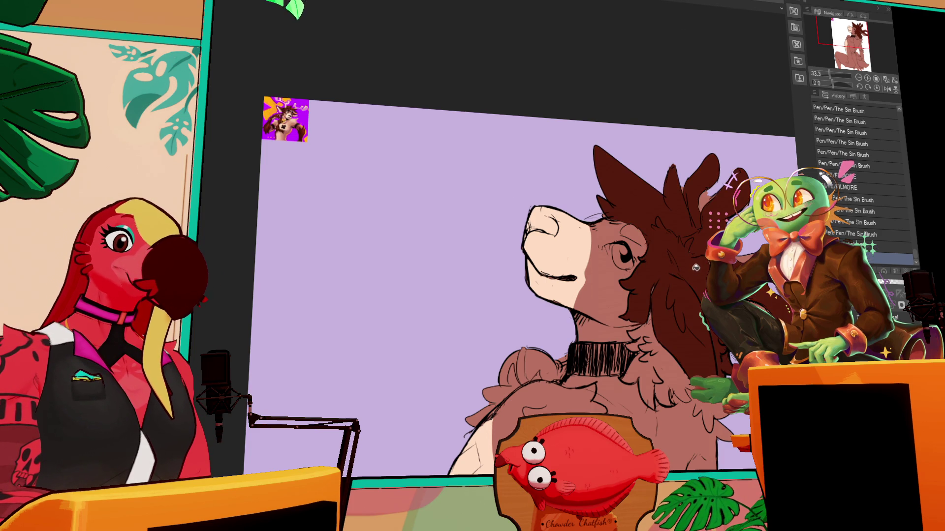
{"action": "left_click", "coordinate": [711, 195]}
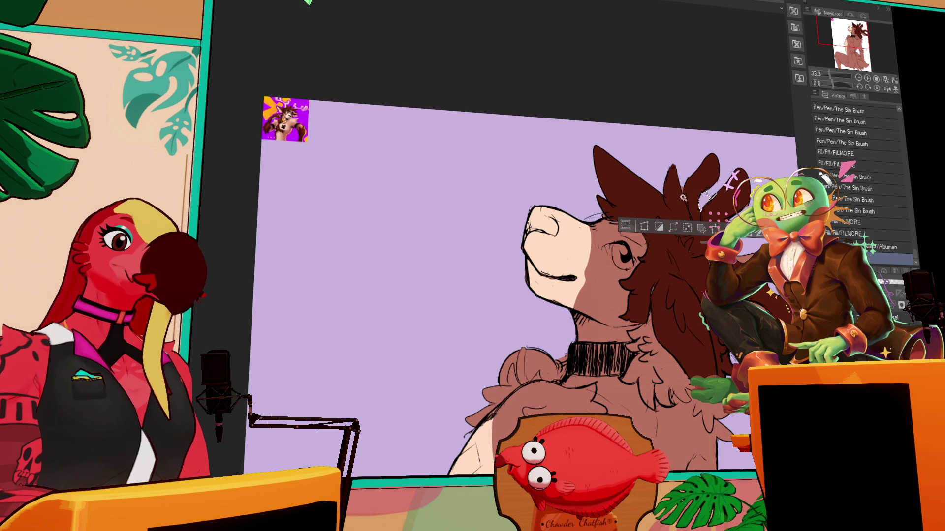
{"action": "key", "text": "Delete"}
{"action": "key", "text": "ctrl+d"}
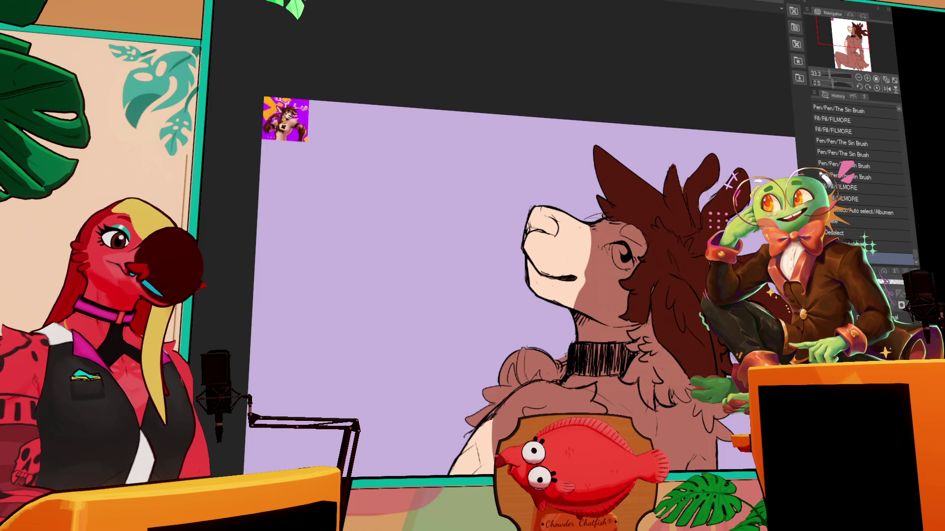
{"action": "mouse_move", "coordinate": [697, 260]}
{"action": "left_mouse_down"}
{"action": "mouse_move", "coordinate": [677, 274]}
{"action": "mouse_move", "coordinate": [625, 243]}
{"action": "left_mouse_up"}
{"action": "left_click_drag", "start_coordinate": [694, 249], "coordinate": [689, 255]}
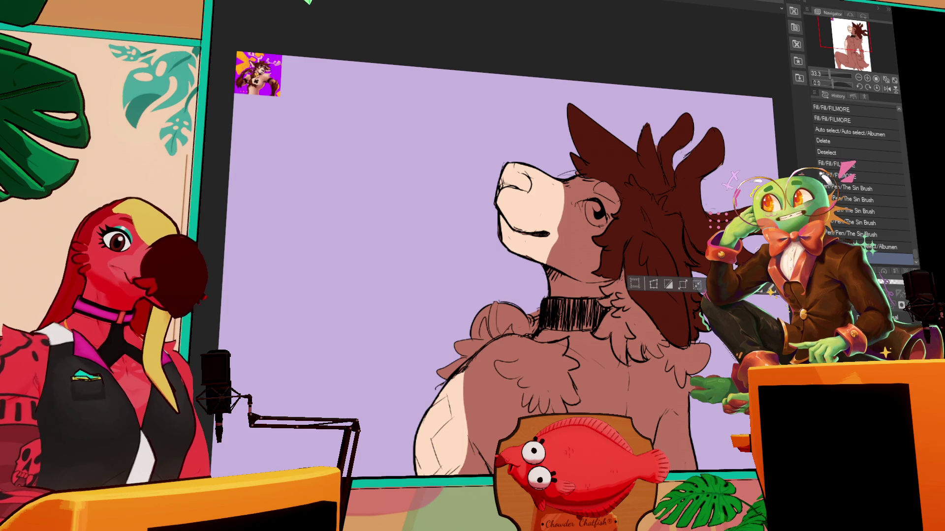
{"action": "key", "text": "Delete"}
{"action": "key", "text": "ctrl+d"}
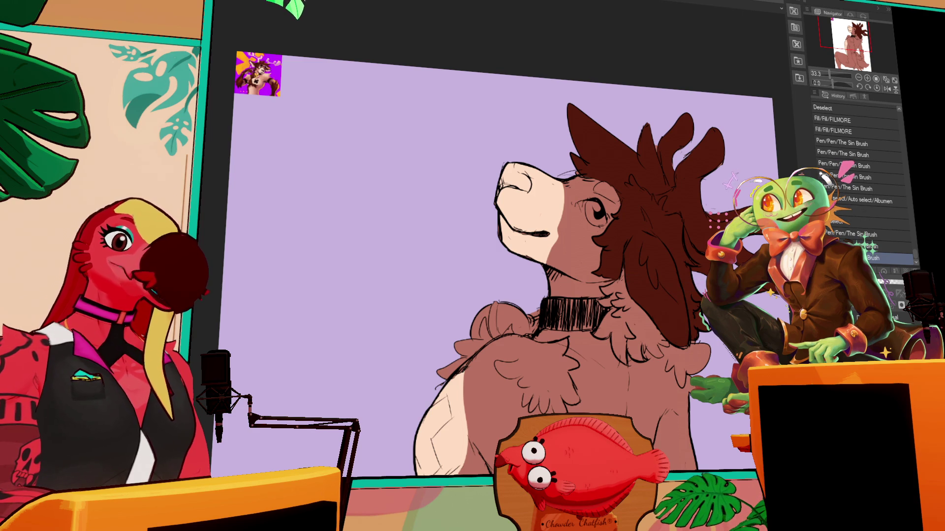
Add dark strokes to the neck hair and lower body, and fill the tail dark brown.
{"action": "left_click_drag", "start_coordinate": [617, 242], "coordinate": [628, 212]}
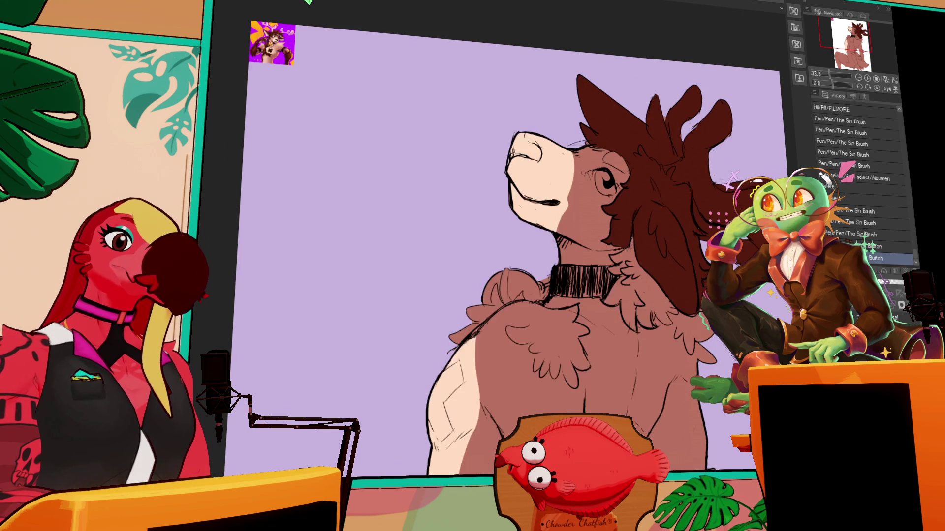
{"action": "mouse_move", "coordinate": [656, 313]}
{"action": "left_mouse_down"}
{"action": "mouse_move", "coordinate": [666, 313]}
{"action": "mouse_move", "coordinate": [667, 300]}
{"action": "mouse_move", "coordinate": [623, 303]}
{"action": "mouse_move", "coordinate": [616, 288]}
{"action": "mouse_move", "coordinate": [603, 301]}
{"action": "left_mouse_up"}
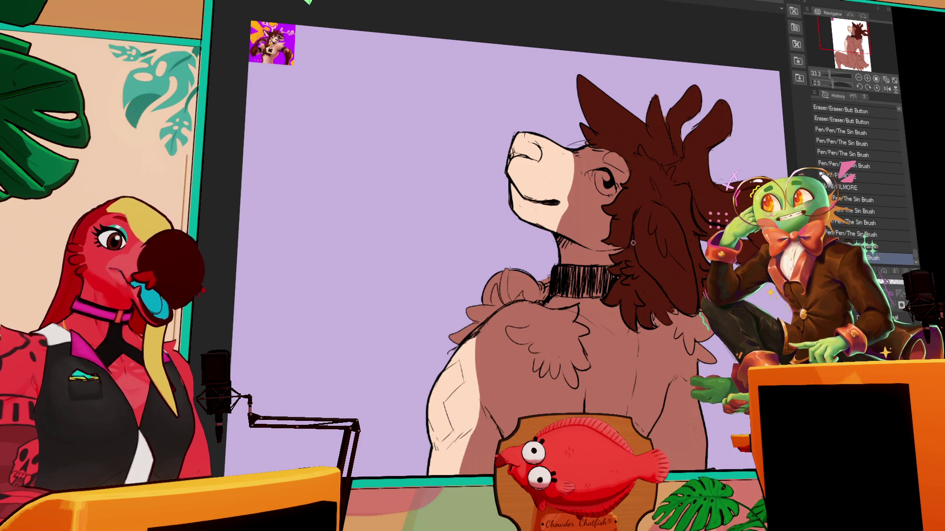
{"action": "left_click_drag", "start_coordinate": [654, 318], "coordinate": [672, 311]}
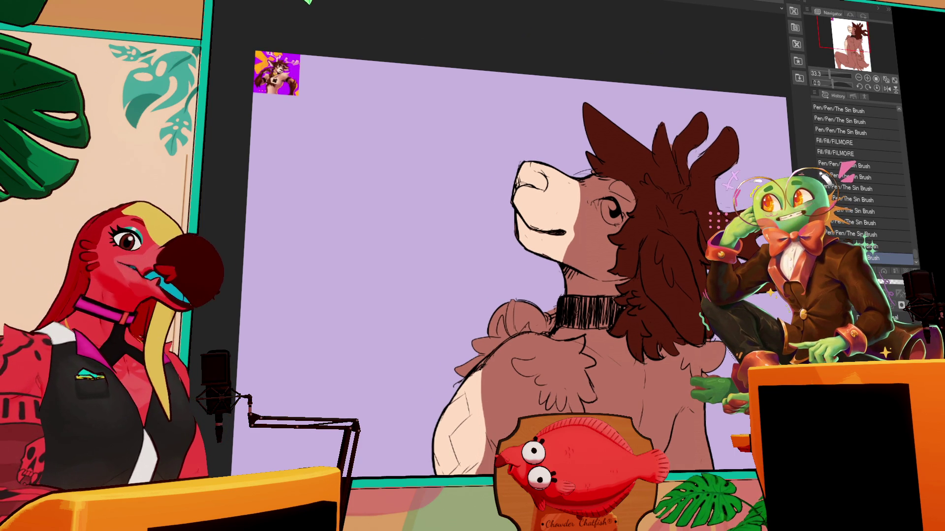
{"action": "scroll", "coordinate": [607, 323], "scroll_direction": "down", "scroll_amount": 5}
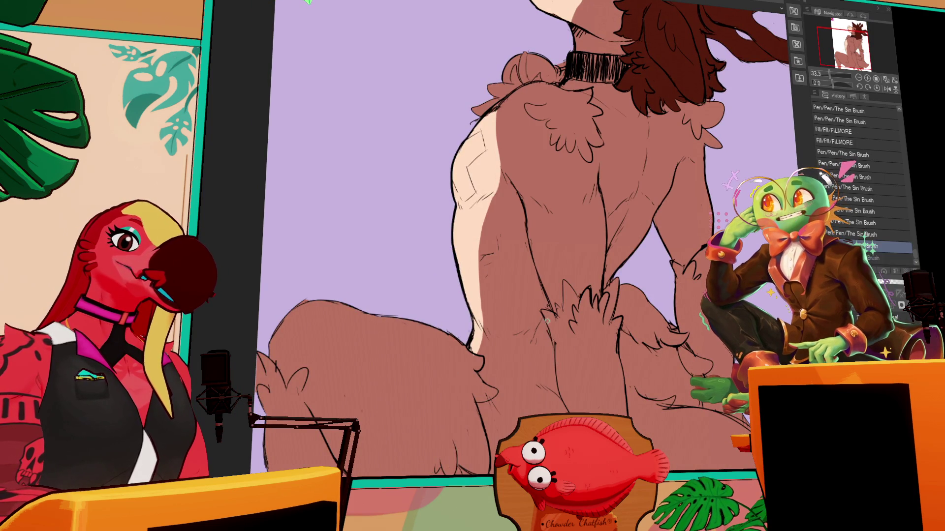
{"action": "left_click_drag", "start_coordinate": [549, 321], "coordinate": [557, 371]}
{"action": "left_click_drag", "start_coordinate": [618, 369], "coordinate": [598, 295]}
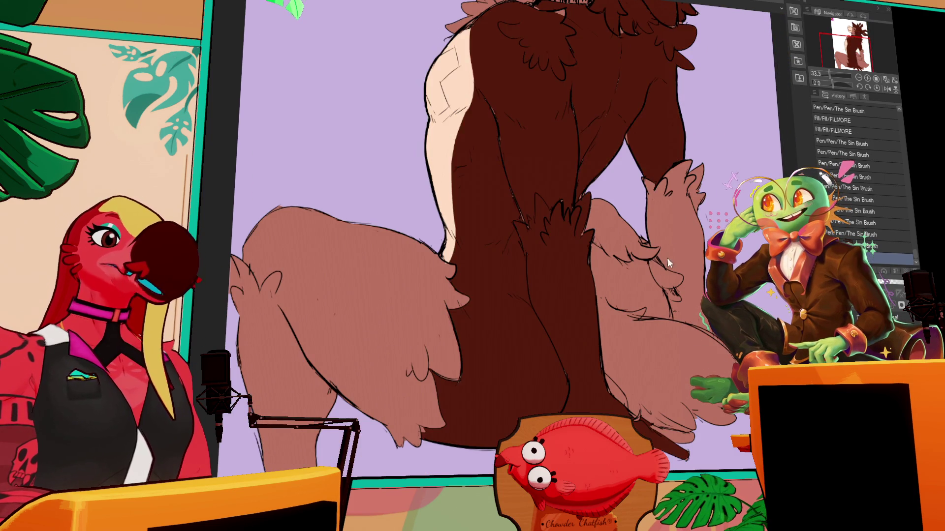
{"action": "left_click_drag", "start_coordinate": [635, 260], "coordinate": [645, 343]}
{"action": "left_click_drag", "start_coordinate": [550, 301], "coordinate": [546, 319]}
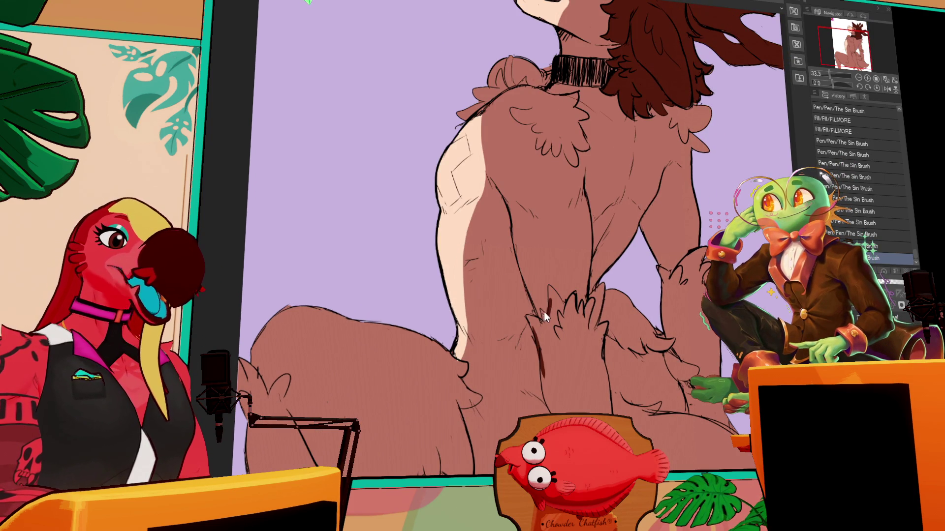
{"action": "left_click", "coordinate": [557, 290]}
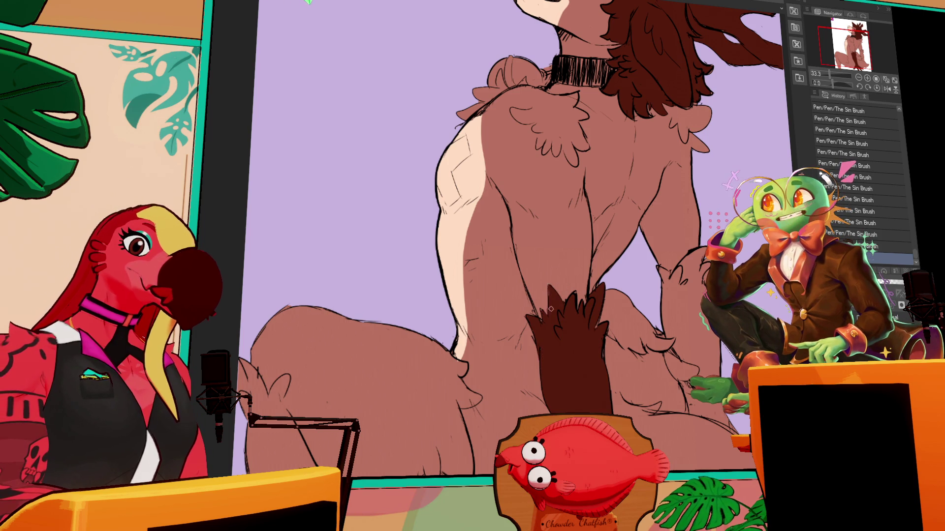
Paint dark fur on the right hand, undoing the fill attempts that spilled.
{"action": "left_click_drag", "start_coordinate": [680, 281], "coordinate": [694, 241]}
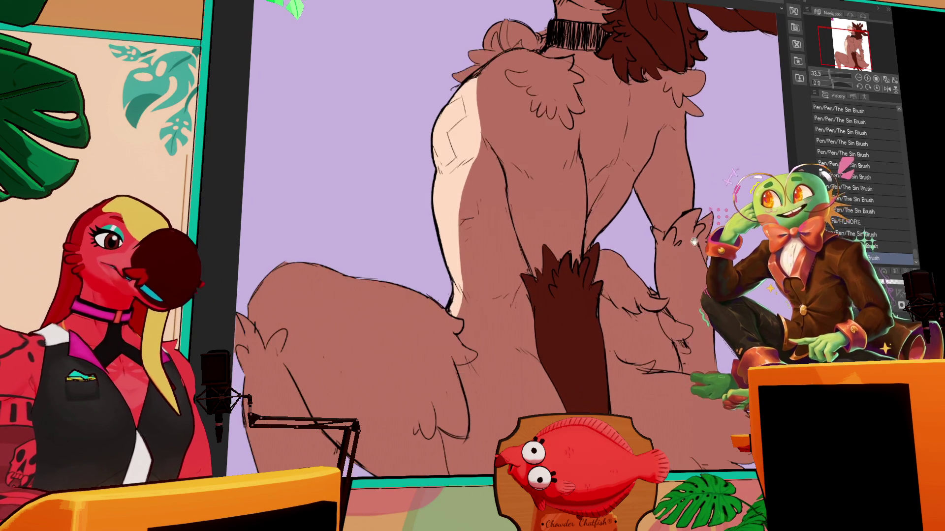
{"action": "left_click", "coordinate": [697, 284]}
{"action": "key", "text": "ctrl+z"}
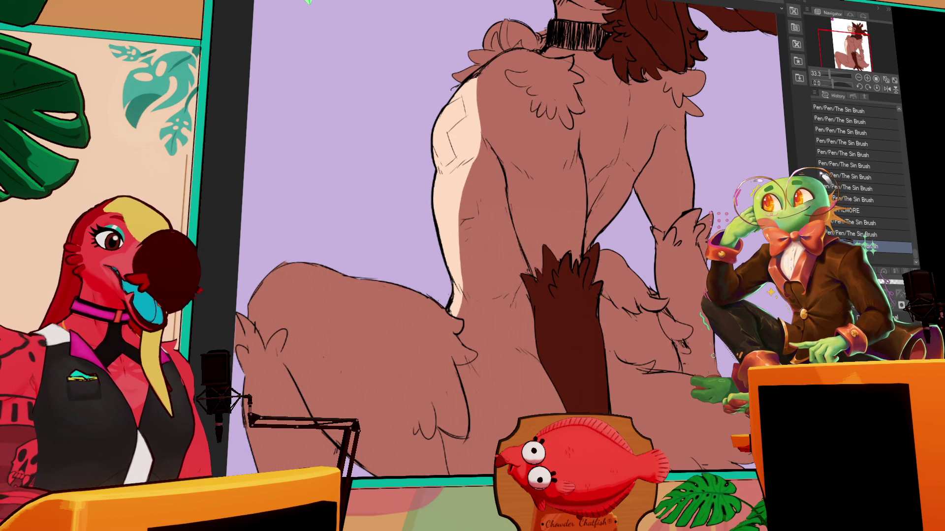
{"action": "left_click", "coordinate": [687, 357]}
{"action": "key", "text": "ctrl+z"}
{"action": "mouse_move", "coordinate": [682, 358]}
{"action": "left_mouse_down"}
{"action": "mouse_move", "coordinate": [686, 369]}
{"action": "mouse_move", "coordinate": [689, 360]}
{"action": "left_mouse_up"}
{"action": "left_click_drag", "start_coordinate": [691, 237], "coordinate": [682, 228]}
{"action": "left_click", "coordinate": [684, 250]}
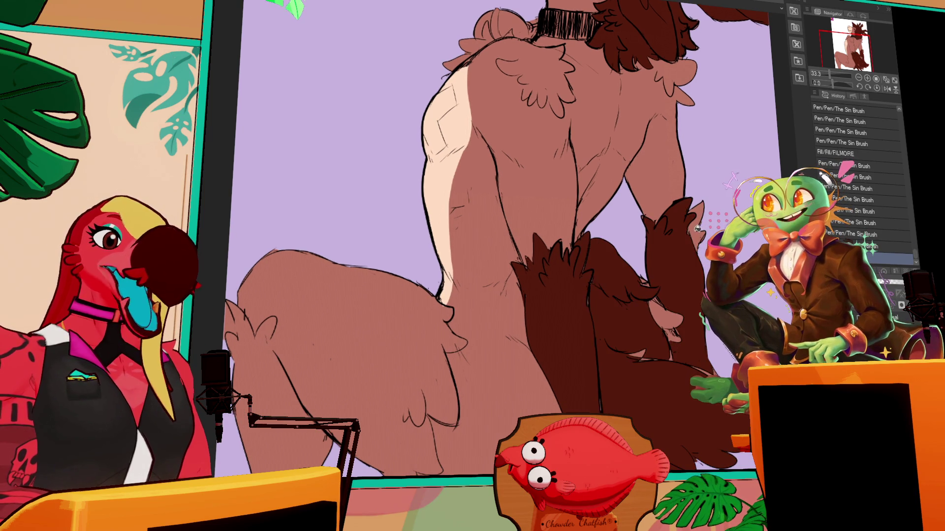
{"action": "key", "text": "ctrl+z"}
{"action": "mouse_move", "coordinate": [659, 297]}
{"action": "left_mouse_down"}
{"action": "mouse_move", "coordinate": [667, 307]}
{"action": "mouse_move", "coordinate": [662, 301]}
{"action": "left_mouse_up"}
{"action": "left_click_drag", "start_coordinate": [661, 290], "coordinate": [663, 295]}
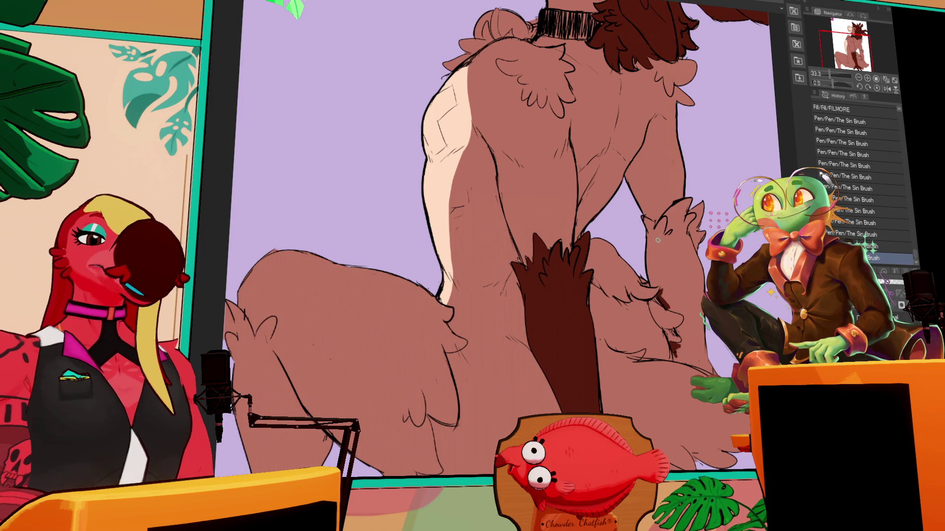
{"action": "left_click_drag", "start_coordinate": [670, 347], "coordinate": [673, 358]}
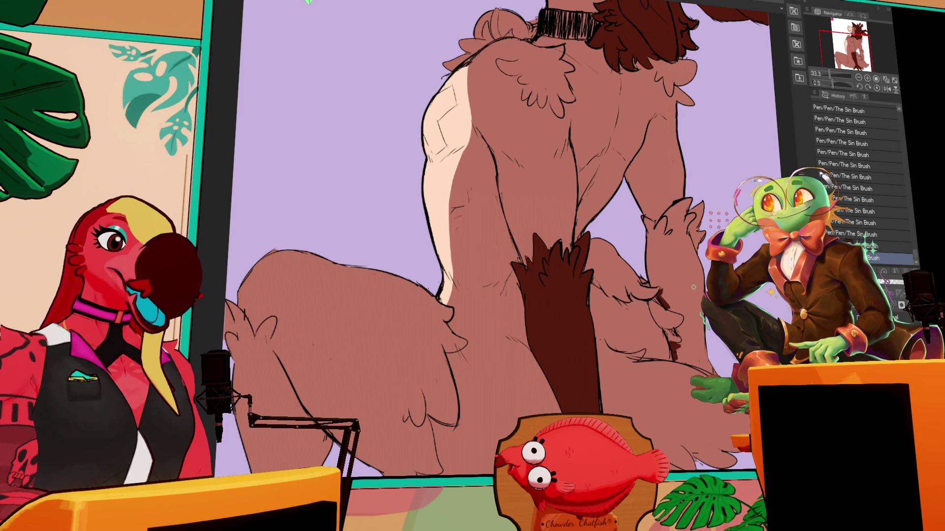
{"action": "key", "text": "ctrl+z"}
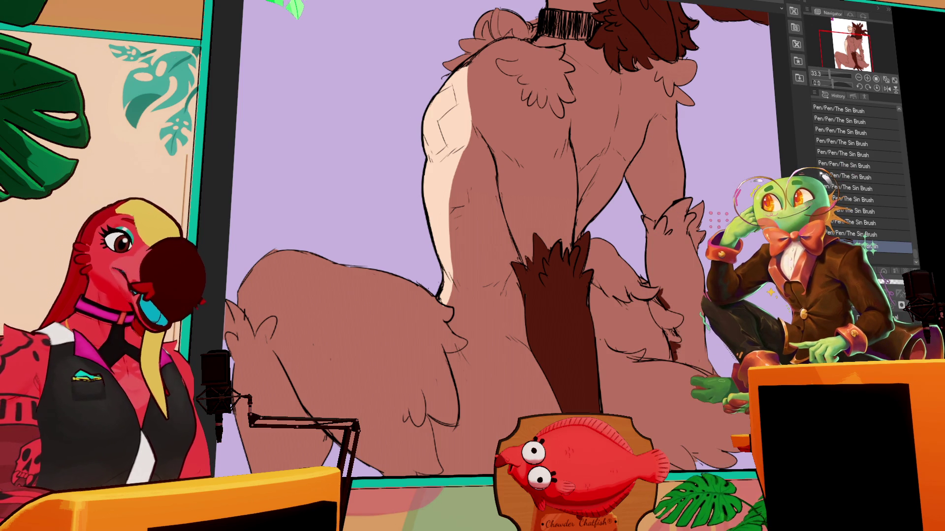
Fill the raised hand fur regions, including the middle hand, dark brown.
{"action": "scroll", "coordinate": [507, 239], "scroll_direction": "up", "scroll_amount": 1}
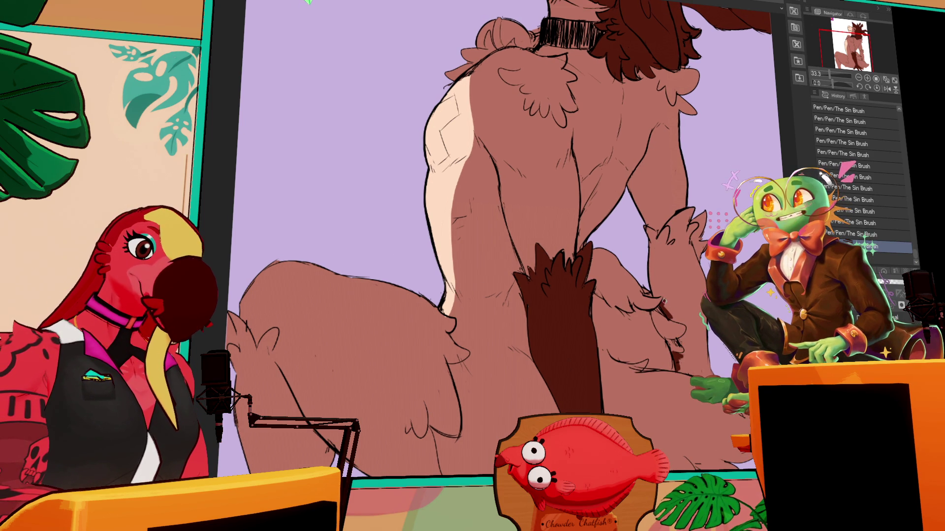
{"action": "left_click", "coordinate": [669, 281]}
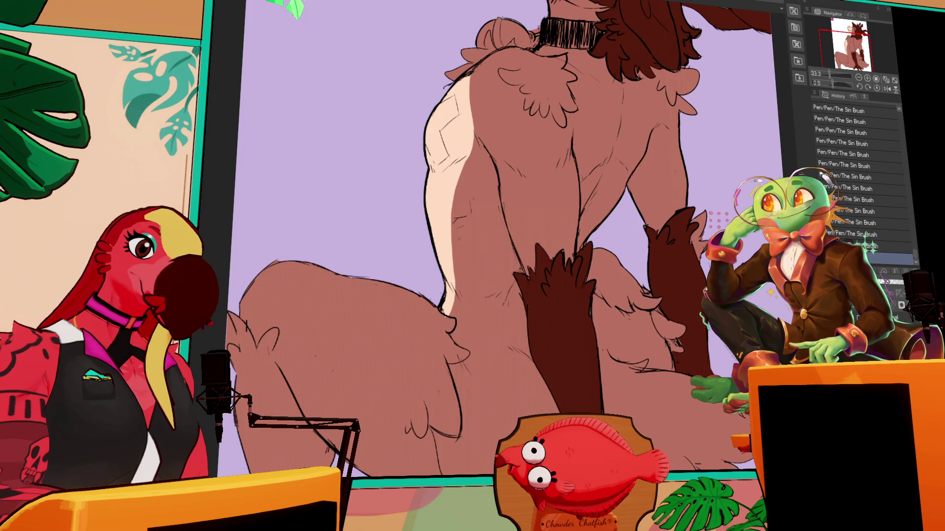
{"action": "left_click", "coordinate": [666, 309]}
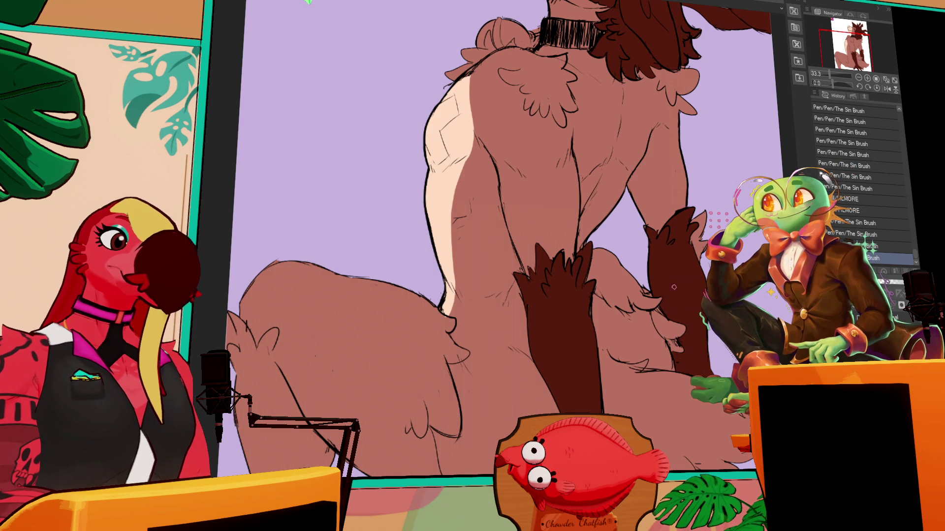
{"action": "left_click", "coordinate": [698, 269]}
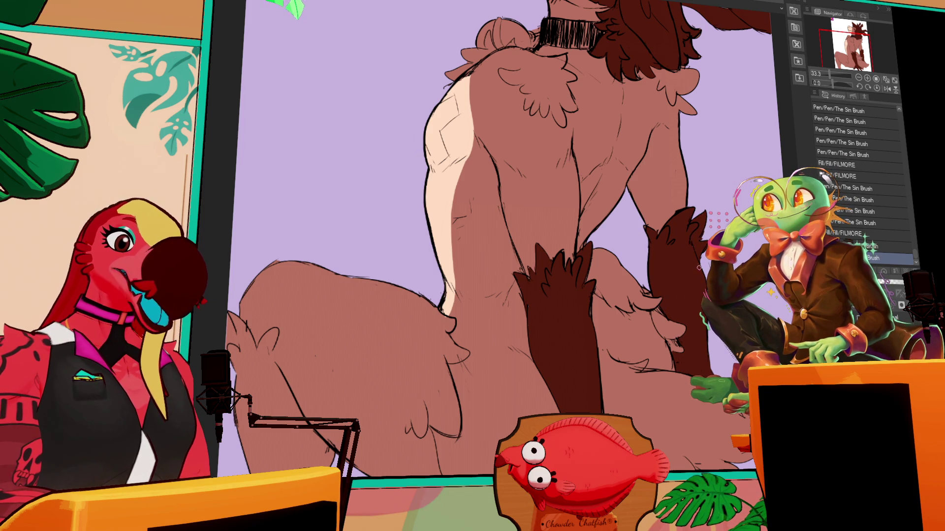
{"action": "left_click", "coordinate": [593, 303]}
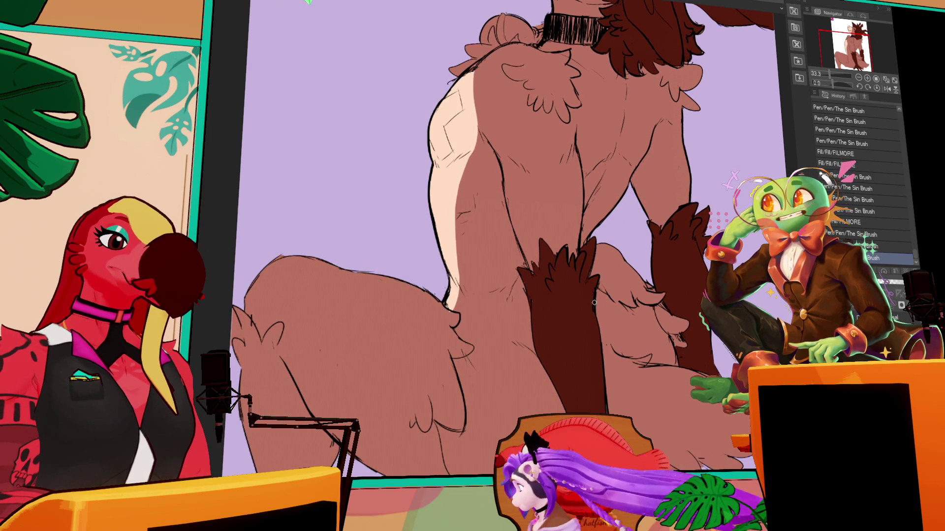
{"action": "scroll", "coordinate": [594, 303], "scroll_direction": "up", "scroll_amount": 2}
{"action": "scroll", "coordinate": [702, 373], "scroll_direction": "up", "scroll_amount": 5}
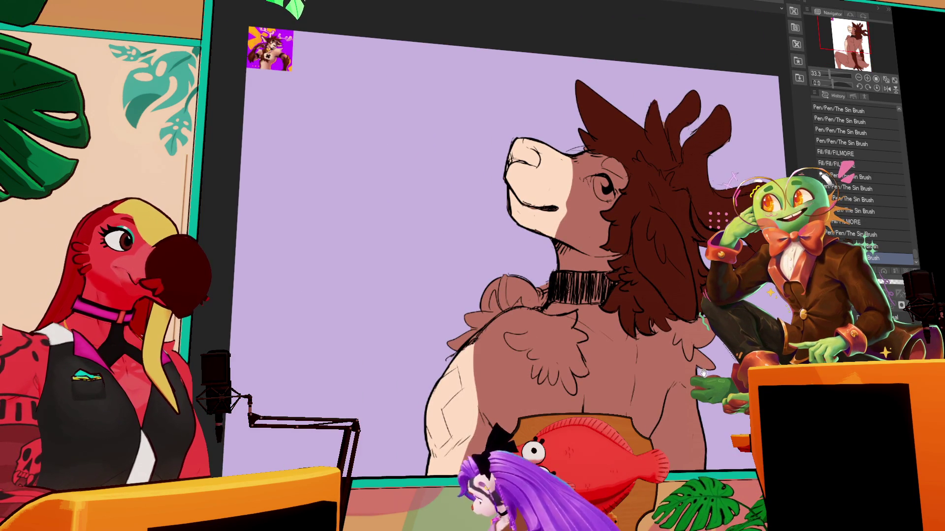
Draw fur tufts with The Sin Brush along the shoulder, chest and lower back.
{"action": "mouse_move", "coordinate": [690, 419]}
{"action": "left_mouse_down"}
{"action": "mouse_move", "coordinate": [735, 239]}
{"action": "mouse_move", "coordinate": [759, 345]}
{"action": "mouse_move", "coordinate": [754, 311]}
{"action": "left_mouse_up"}
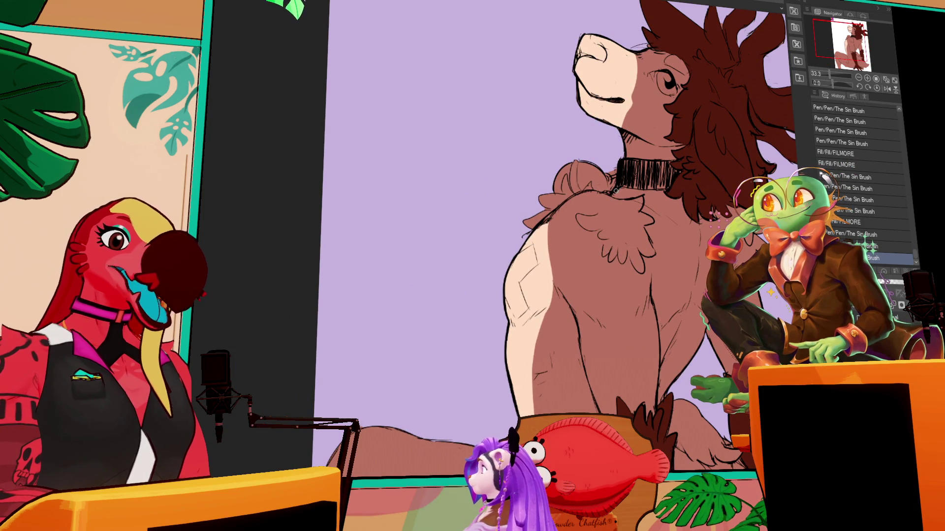
{"action": "left_click_drag", "start_coordinate": [616, 189], "coordinate": [676, 197]}
{"action": "left_click_drag", "start_coordinate": [601, 229], "coordinate": [564, 242]}
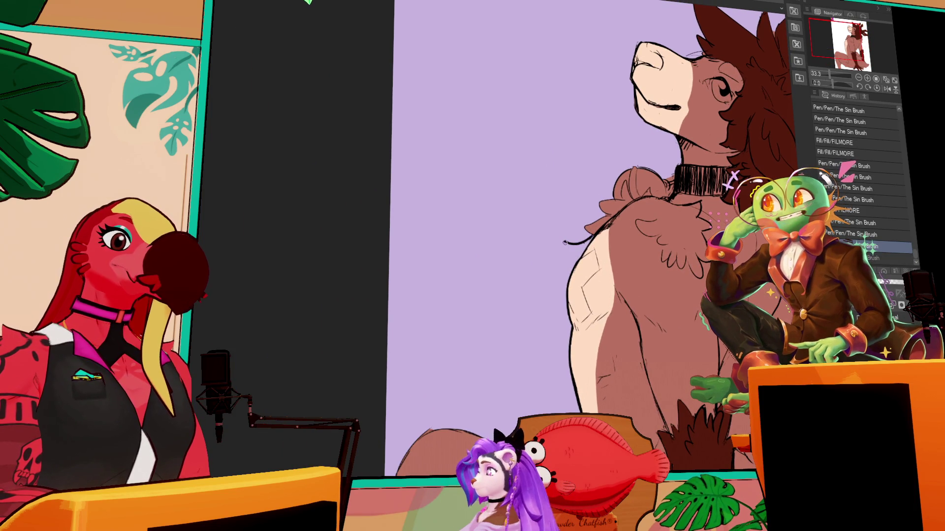
{"action": "mouse_move", "coordinate": [569, 344]}
{"action": "left_mouse_down"}
{"action": "mouse_move", "coordinate": [562, 358]}
{"action": "mouse_move", "coordinate": [574, 406]}
{"action": "left_mouse_up"}
{"action": "left_click_drag", "start_coordinate": [682, 491], "coordinate": [702, 480]}
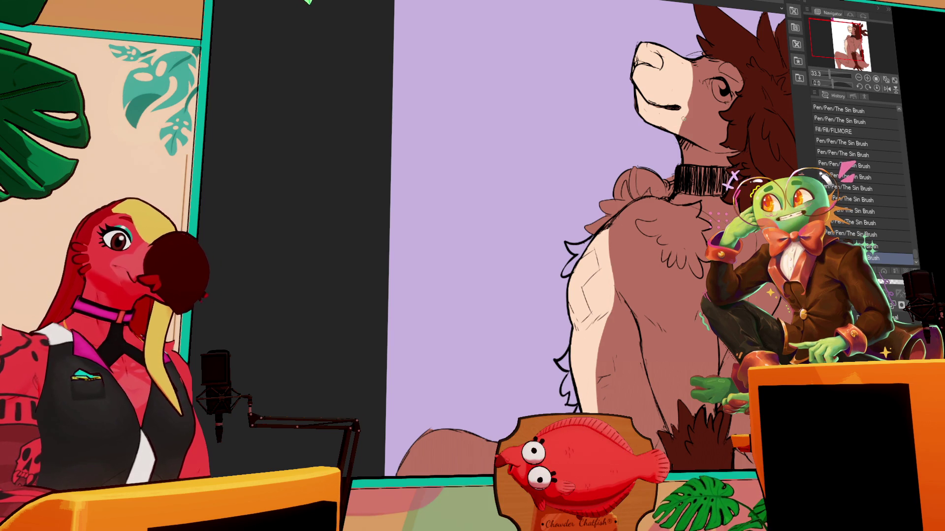
{"action": "mouse_move", "coordinate": [601, 215]}
{"action": "left_mouse_down"}
{"action": "mouse_move", "coordinate": [592, 227]}
{"action": "mouse_move", "coordinate": [601, 199]}
{"action": "mouse_move", "coordinate": [622, 200]}
{"action": "left_mouse_up"}
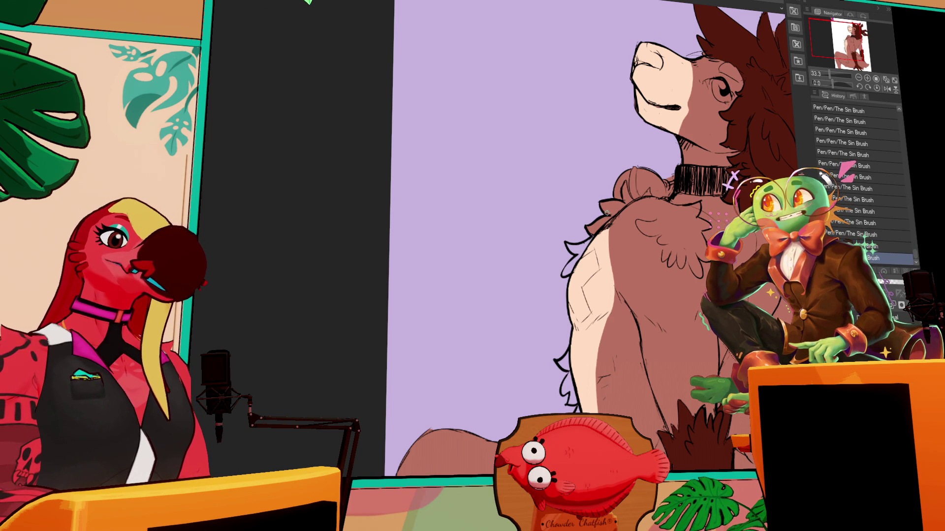
{"action": "left_click", "coordinate": [608, 213]}
{"action": "left_click", "coordinate": [672, 166]}
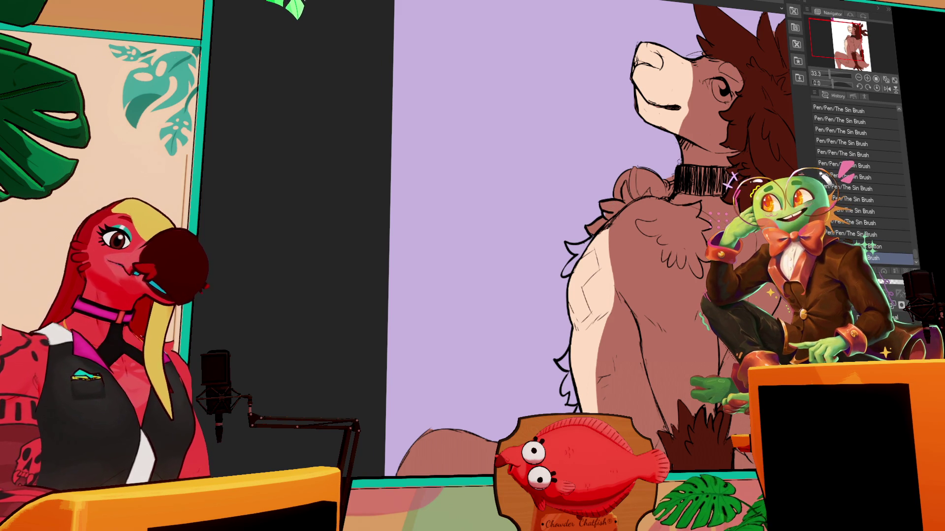
{"action": "left_click_drag", "start_coordinate": [673, 166], "coordinate": [643, 137]}
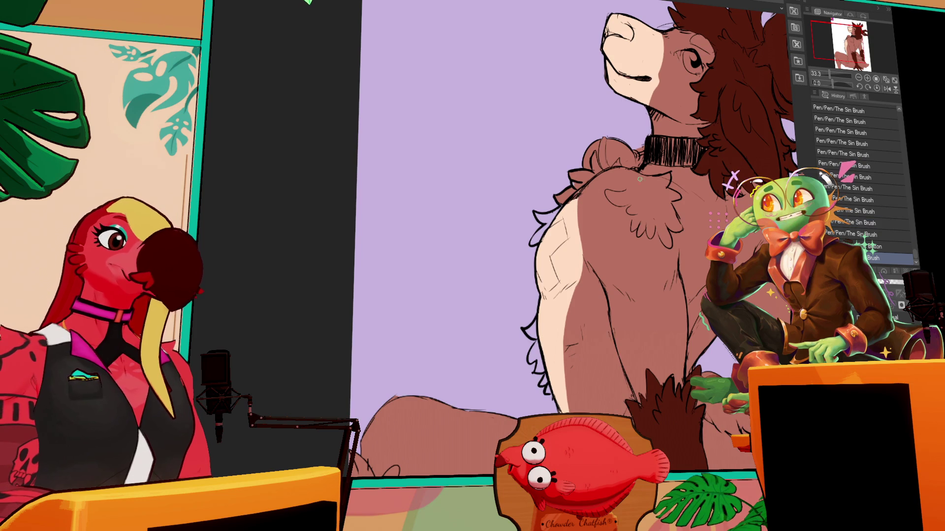
Lock transparent pixels and fill the fur along the left contour and shoulder darker.
{"action": "left_click", "coordinate": [537, 329]}
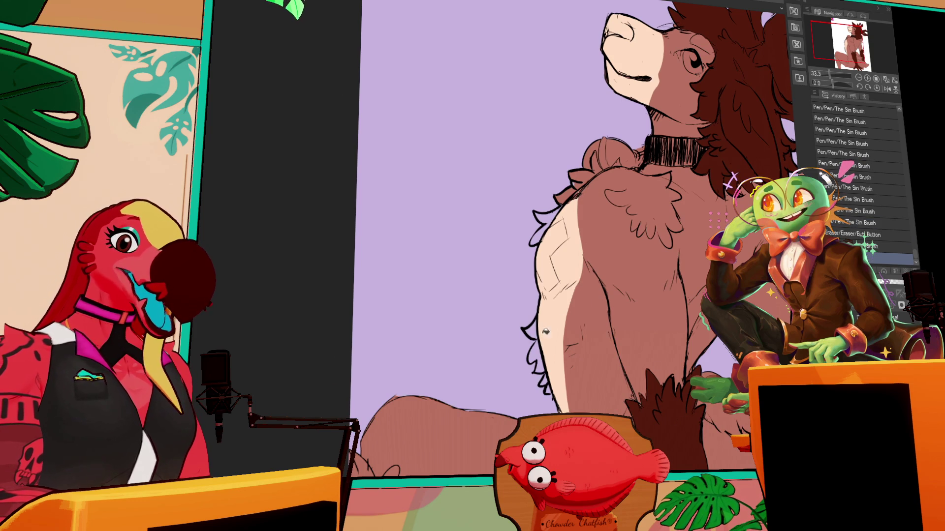
{"action": "left_click", "coordinate": [533, 330]}
{"action": "left_click", "coordinate": [538, 357]}
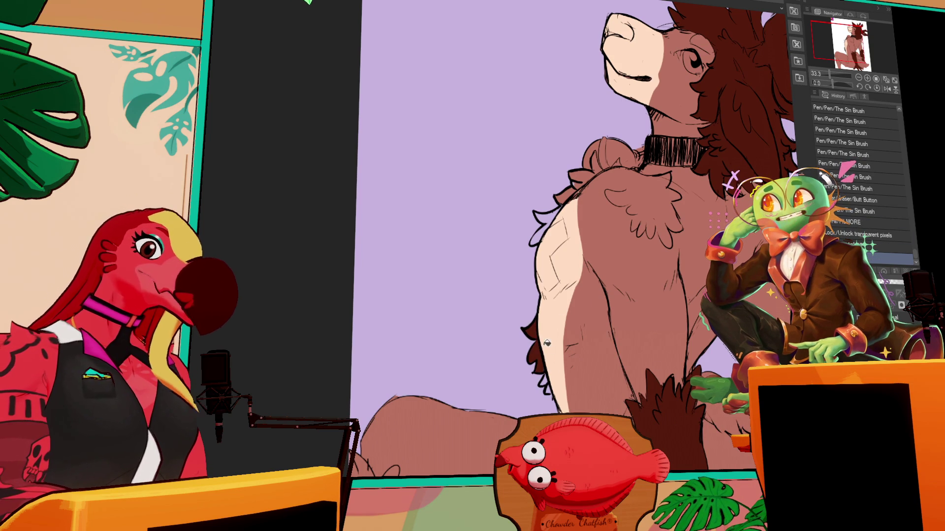
{"action": "left_click", "coordinate": [547, 370]}
{"action": "scroll", "coordinate": [573, 296], "scroll_direction": "up", "scroll_amount": 2}
{"action": "left_click", "coordinate": [541, 258]}
{"action": "left_click", "coordinate": [565, 228]}
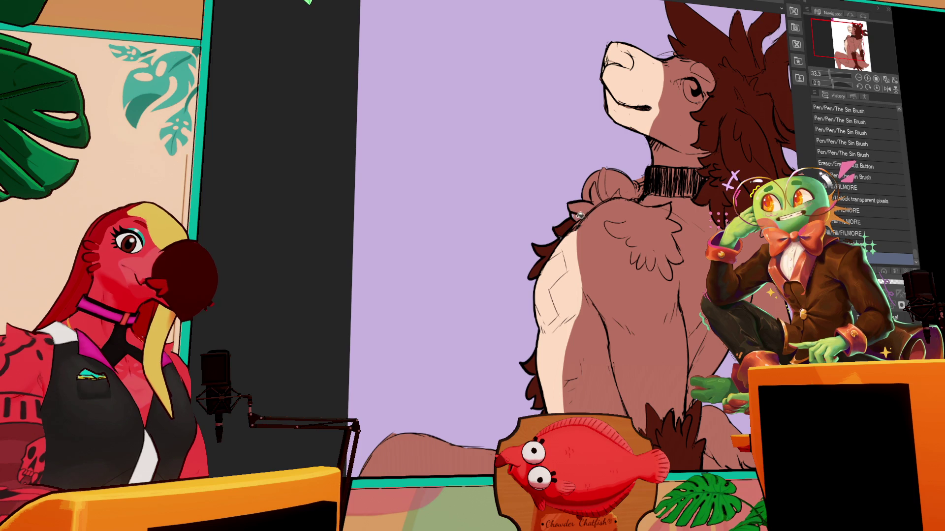
{"action": "left_click", "coordinate": [581, 213]}
{"action": "left_click", "coordinate": [684, 140]}
{"action": "scroll", "coordinate": [728, 182], "scroll_direction": "up", "scroll_amount": 3}
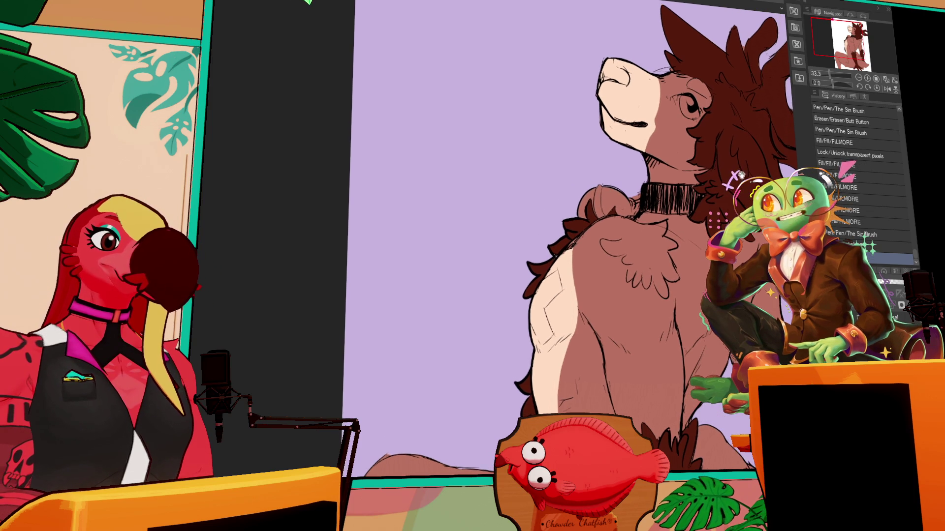
Erase stray lines at the mouth and redo a head stroke, undoing the chin stroke.
{"action": "left_click_drag", "start_coordinate": [719, 132], "coordinate": [705, 168]}
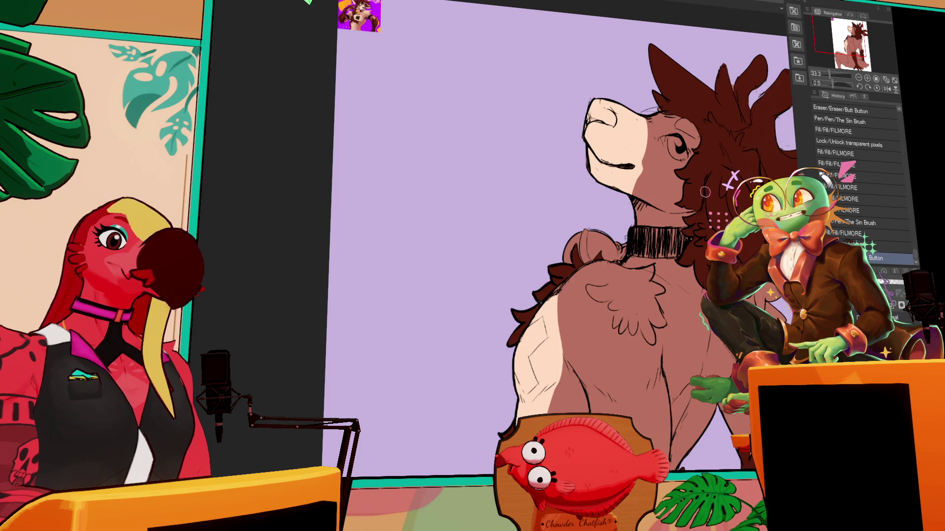
{"action": "mouse_move", "coordinate": [604, 167]}
{"action": "left_mouse_down"}
{"action": "mouse_move", "coordinate": [633, 155]}
{"action": "mouse_move", "coordinate": [606, 162]}
{"action": "mouse_move", "coordinate": [595, 147]}
{"action": "left_mouse_up"}
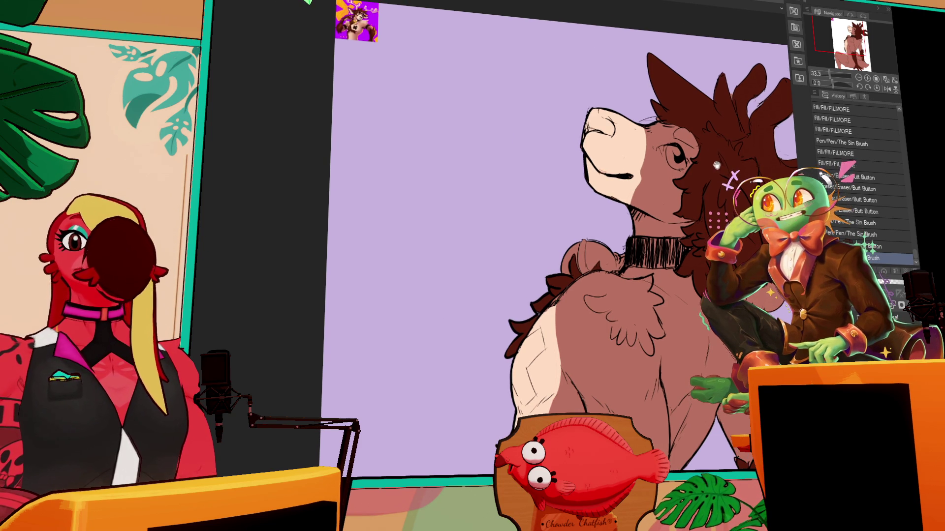
{"action": "left_click_drag", "start_coordinate": [591, 210], "coordinate": [622, 219]}
{"action": "key", "text": "ctrl+z"}
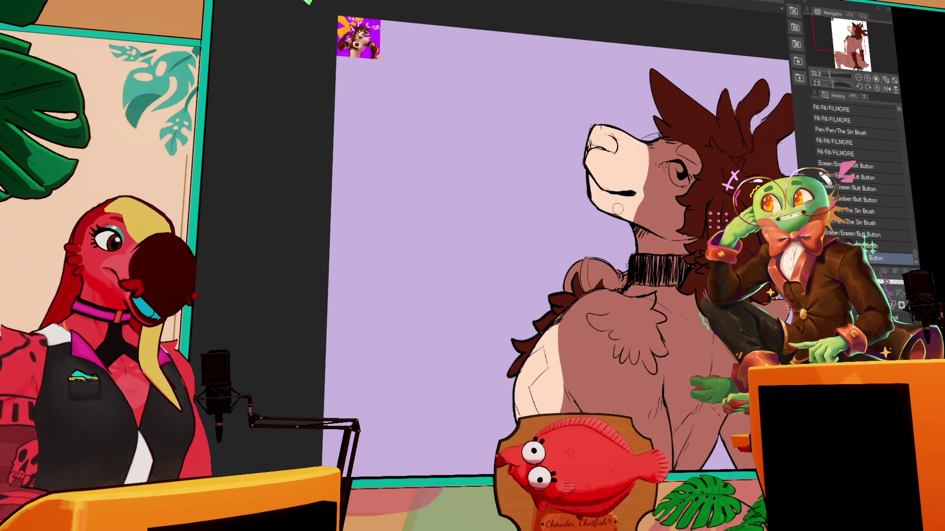
{"action": "left_click_drag", "start_coordinate": [643, 133], "coordinate": [687, 131]}
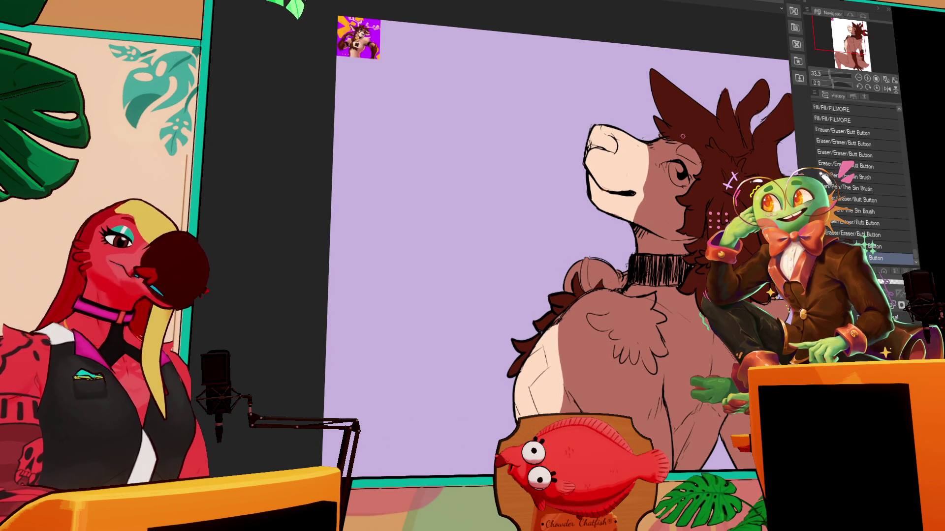
Touch up the collar's top edge with the pen, undoing a stray stroke.
{"action": "left_click_drag", "start_coordinate": [662, 359], "coordinate": [632, 193]}
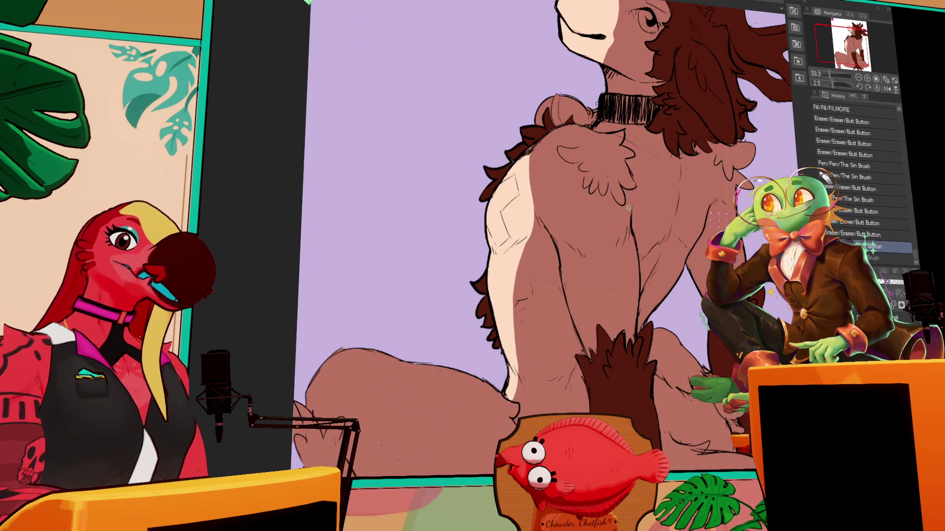
{"action": "mouse_move", "coordinate": [519, 516]}
{"action": "left_mouse_down"}
{"action": "mouse_move", "coordinate": [489, 407]}
{"action": "mouse_move", "coordinate": [475, 404]}
{"action": "mouse_move", "coordinate": [492, 407]}
{"action": "left_mouse_up"}
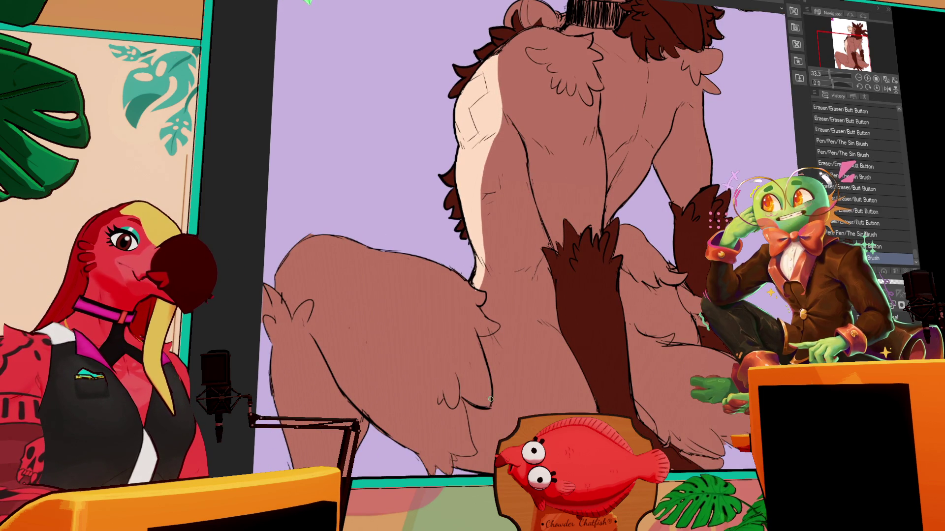
{"action": "scroll", "coordinate": [492, 236], "scroll_direction": "up", "scroll_amount": 10}
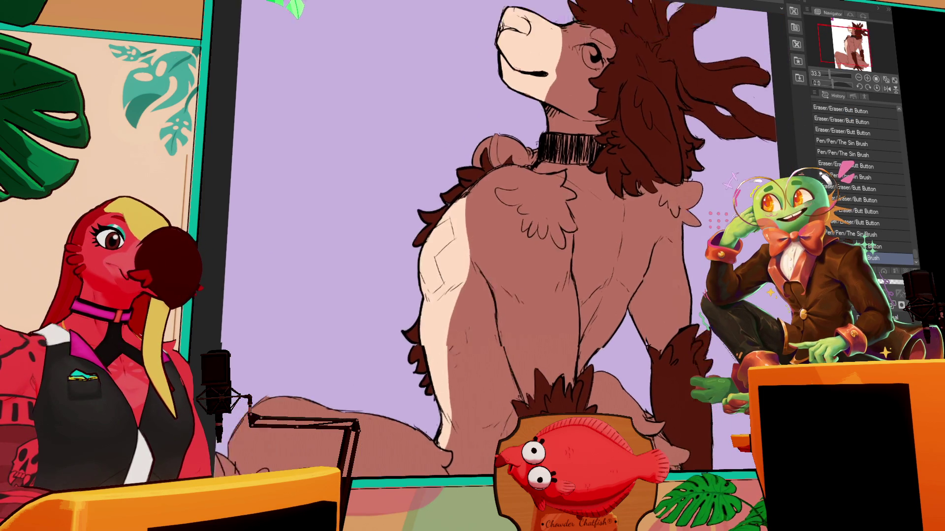
{"action": "left_click_drag", "start_coordinate": [575, 229], "coordinate": [653, 199]}
{"action": "key", "text": "ctrl+z"}
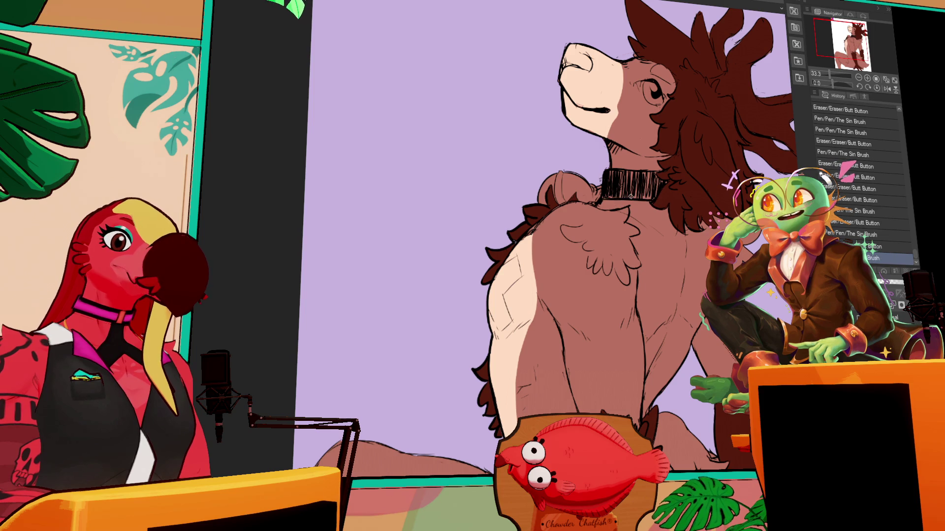
{"action": "left_click_drag", "start_coordinate": [603, 170], "coordinate": [640, 170]}
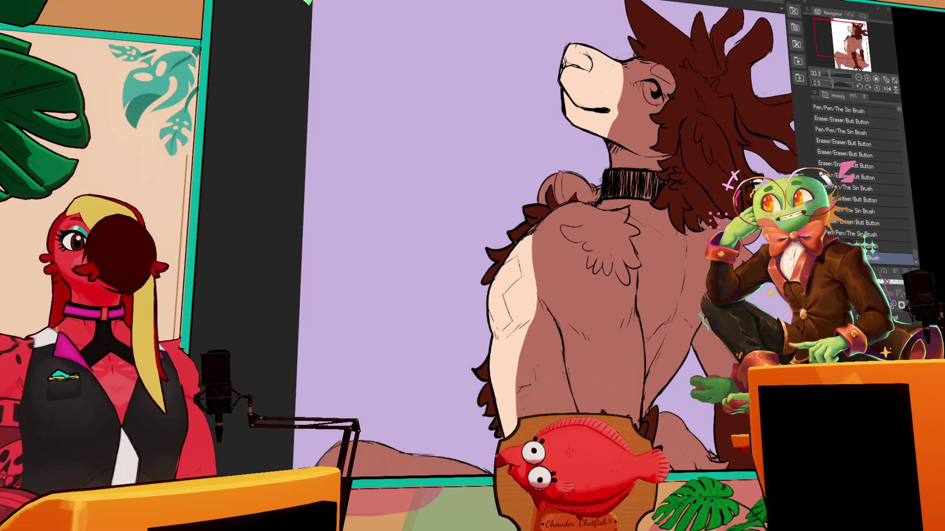
{"action": "scroll", "coordinate": [541, 236], "scroll_direction": "up", "scroll_amount": 5}
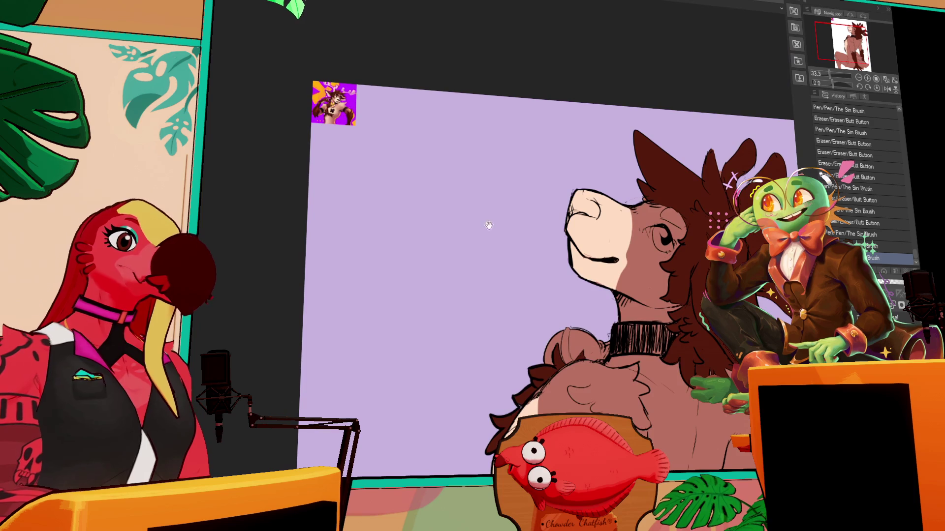
Fill the outlined arm patch solid dark and tidy its edges with The Sin Brush.
{"action": "scroll", "coordinate": [552, 290], "scroll_direction": "down", "scroll_amount": 3}
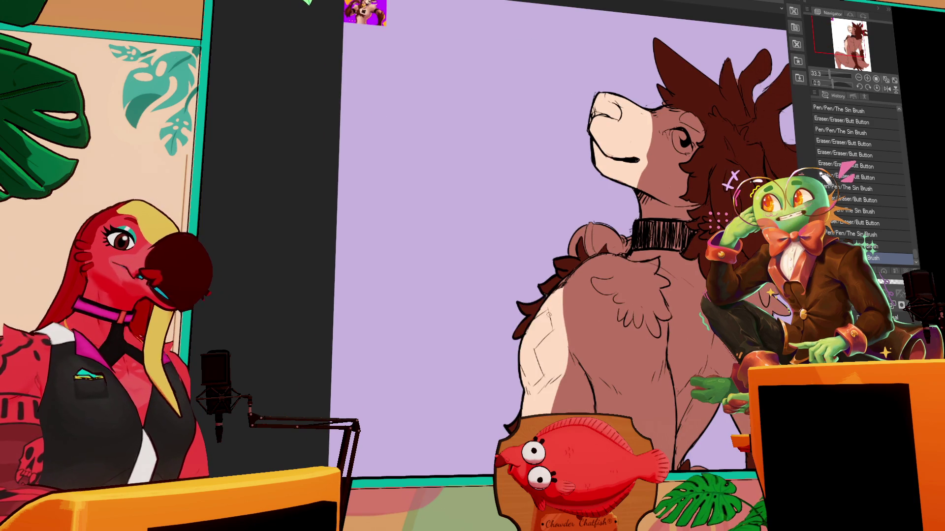
{"action": "left_click_drag", "start_coordinate": [548, 312], "coordinate": [522, 386]}
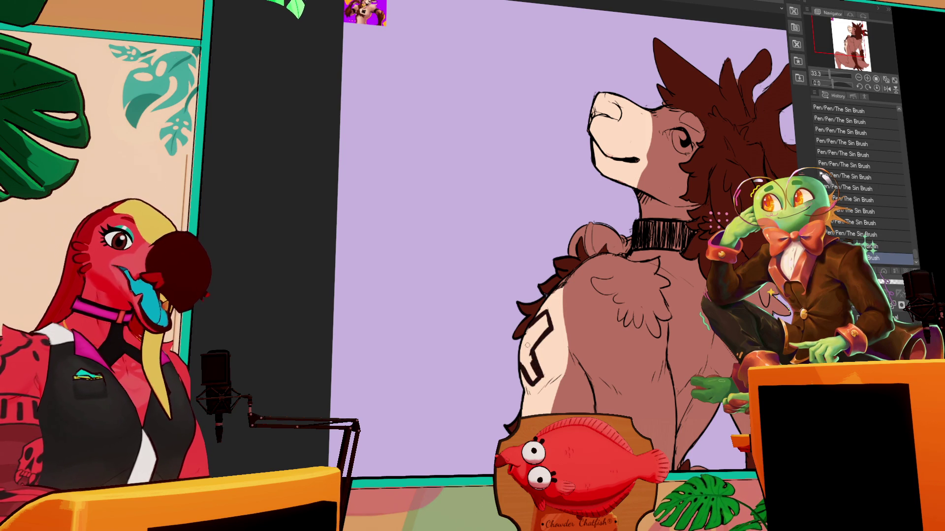
{"action": "left_click", "coordinate": [528, 356]}
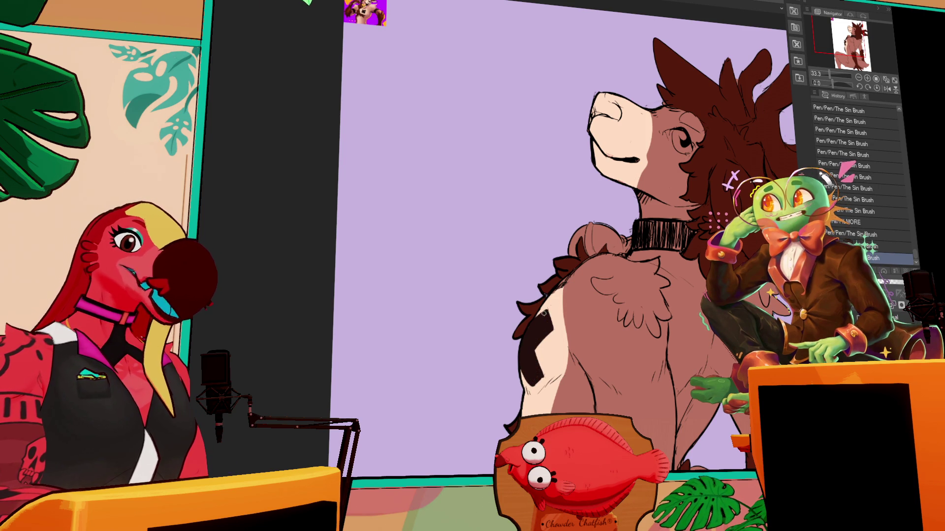
{"action": "mouse_move", "coordinate": [536, 359]}
{"action": "left_mouse_down"}
{"action": "mouse_move", "coordinate": [549, 382]}
{"action": "mouse_move", "coordinate": [552, 366]}
{"action": "left_mouse_up"}
{"action": "left_click_drag", "start_coordinate": [594, 268], "coordinate": [593, 255]}
{"action": "mouse_move", "coordinate": [531, 347]}
{"action": "left_mouse_down"}
{"action": "mouse_move", "coordinate": [539, 340]}
{"action": "mouse_move", "coordinate": [544, 357]}
{"action": "left_mouse_up"}
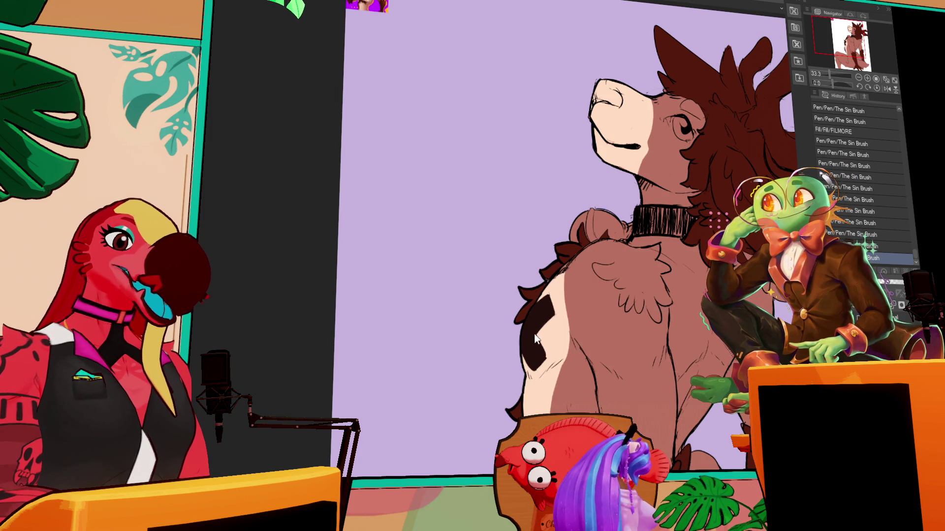
Try filling the ruffle beside the collar yellow, then undo it.
{"action": "mouse_move", "coordinate": [674, 215]}
{"action": "left_mouse_down"}
{"action": "mouse_move", "coordinate": [661, 230]}
{"action": "mouse_move", "coordinate": [701, 240]}
{"action": "mouse_move", "coordinate": [692, 219]}
{"action": "left_mouse_up"}
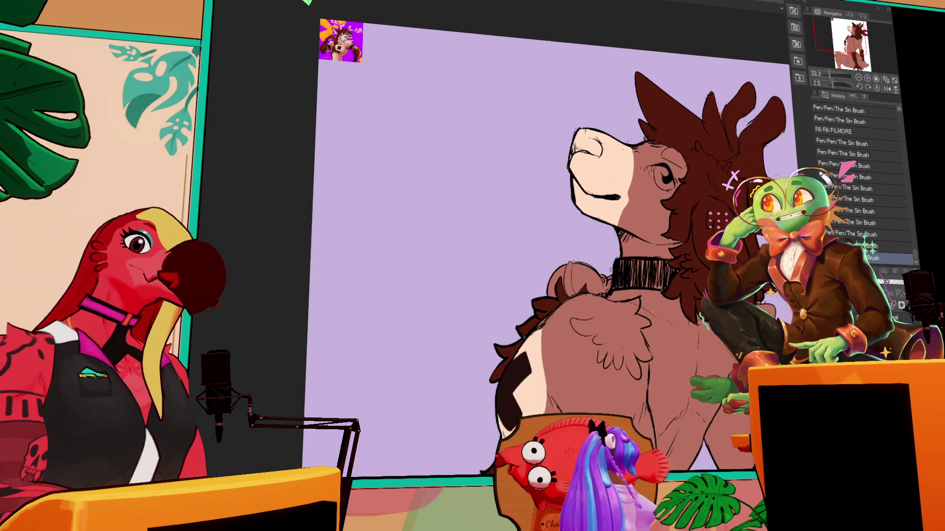
{"action": "left_click", "coordinate": [570, 274]}
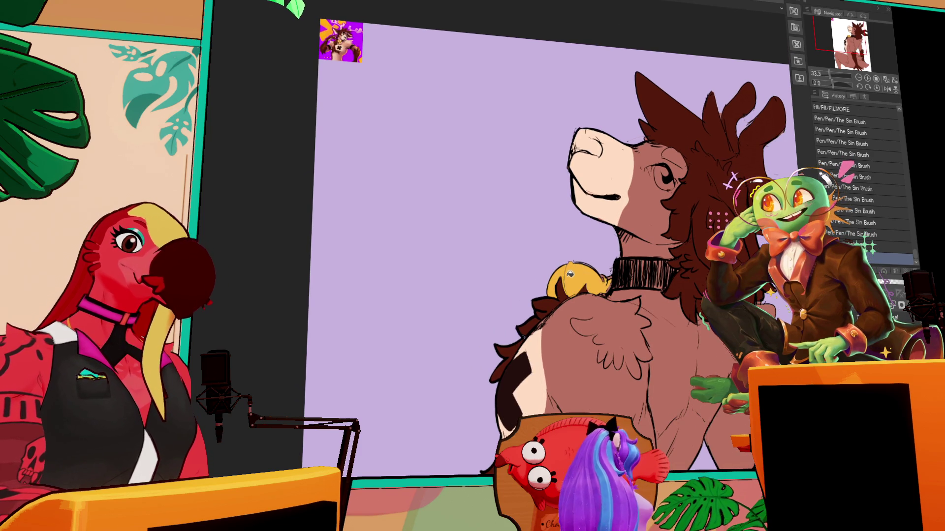
{"action": "left_click", "coordinate": [851, 234]}
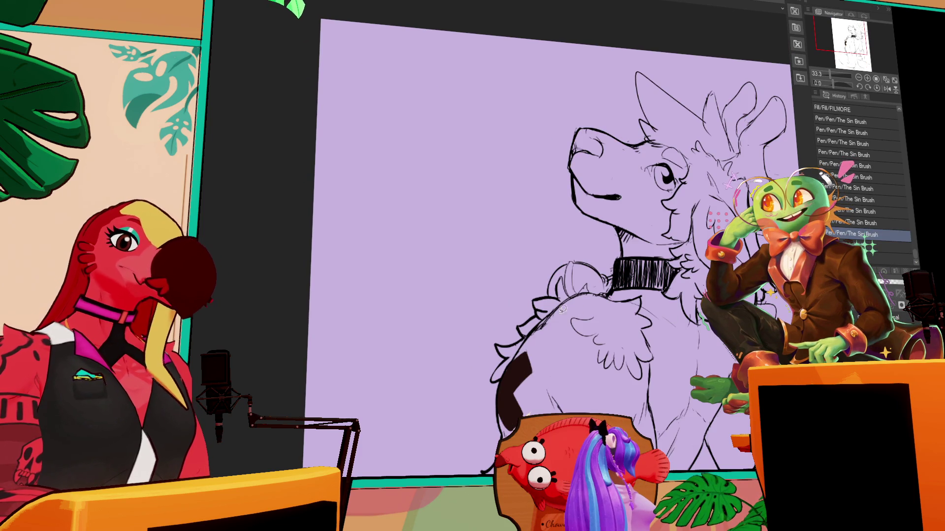
Auto-select the black spot patch on the deer's side and paste it onto its own layer.
{"action": "scroll", "coordinate": [569, 308], "scroll_direction": "down", "scroll_amount": 3}
{"action": "left_click", "coordinate": [524, 362]}
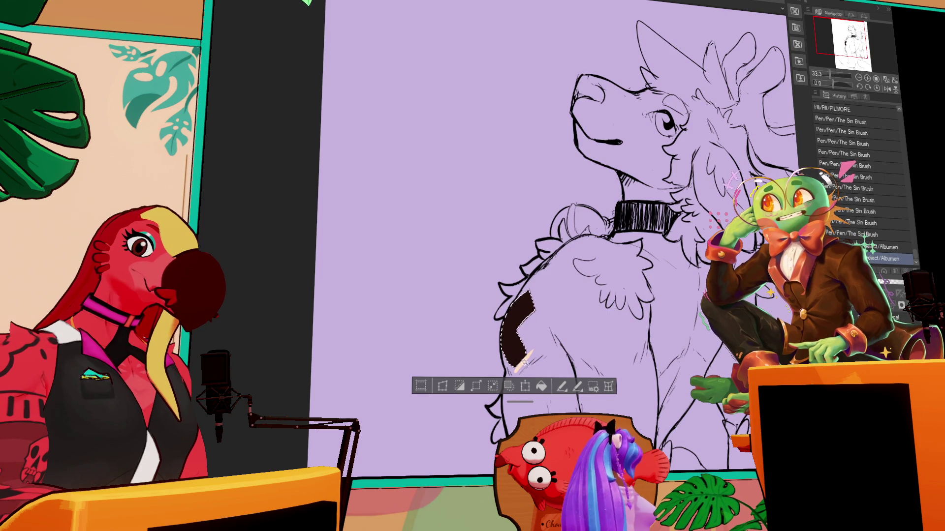
{"action": "left_click", "coordinate": [524, 361]}
{"action": "left_click", "coordinate": [476, 391]}
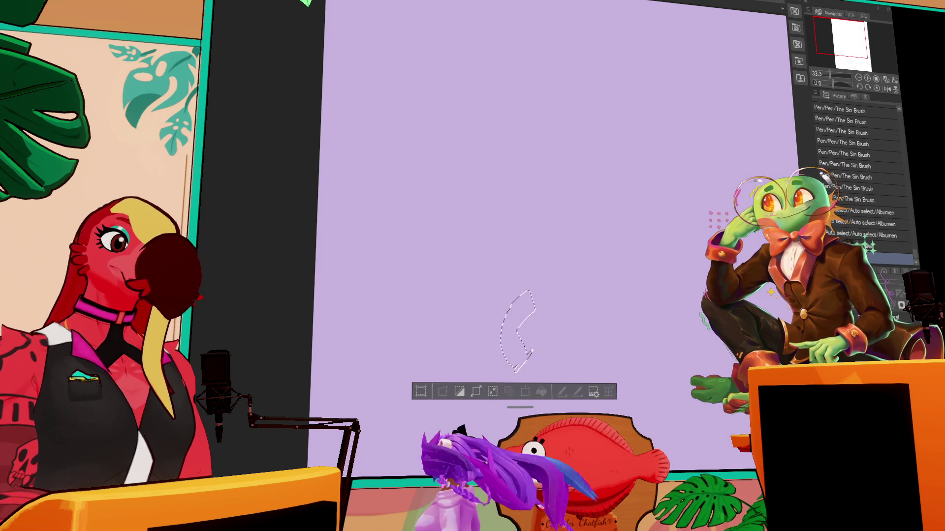
{"action": "key", "text": "ctrl+v"}
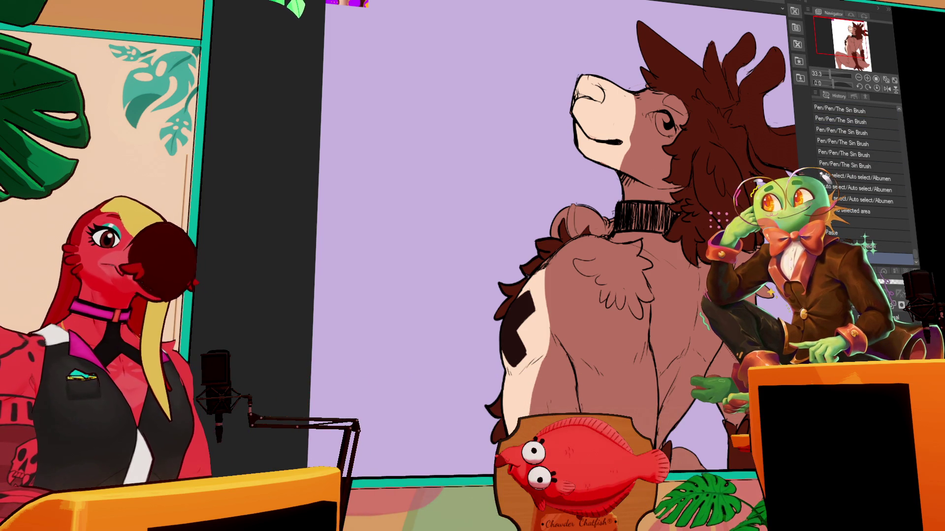
Pan the canvas and zoom in to 50% on the deer's head.
{"action": "scroll", "coordinate": [551, 221], "scroll_direction": "up", "scroll_amount": 2}
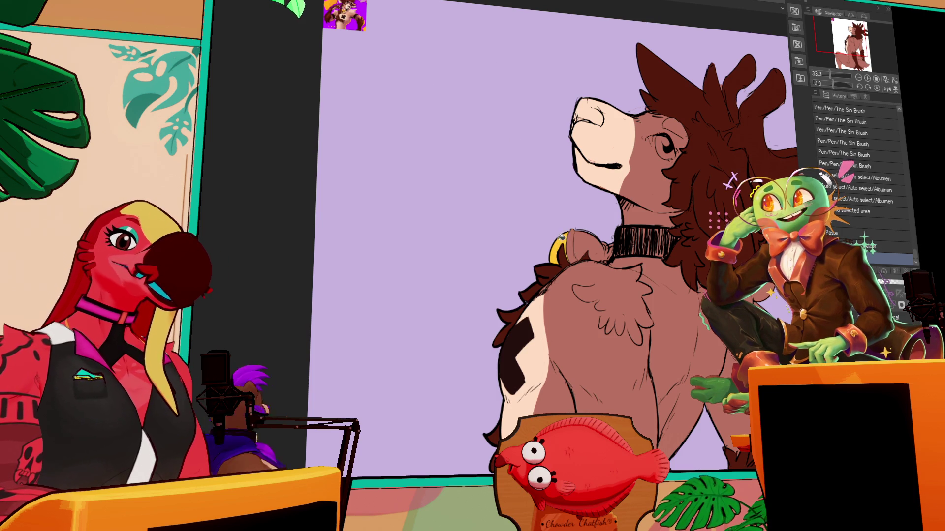
{"action": "scroll", "coordinate": [856, 197], "scroll_direction": "down", "scroll_amount": 1}
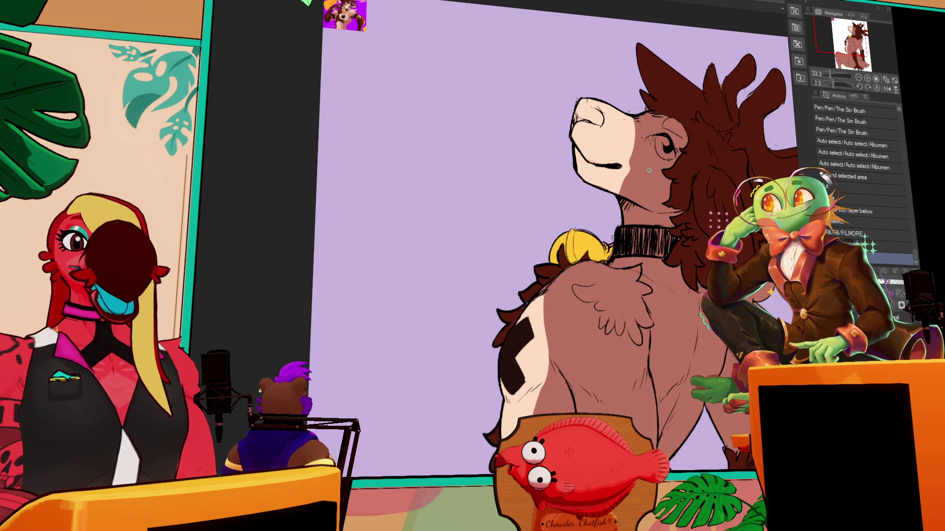
{"action": "left_click_drag", "start_coordinate": [673, 181], "coordinate": [667, 203]}
{"action": "scroll", "coordinate": [667, 203], "scroll_direction": "up", "scroll_amount": 1}
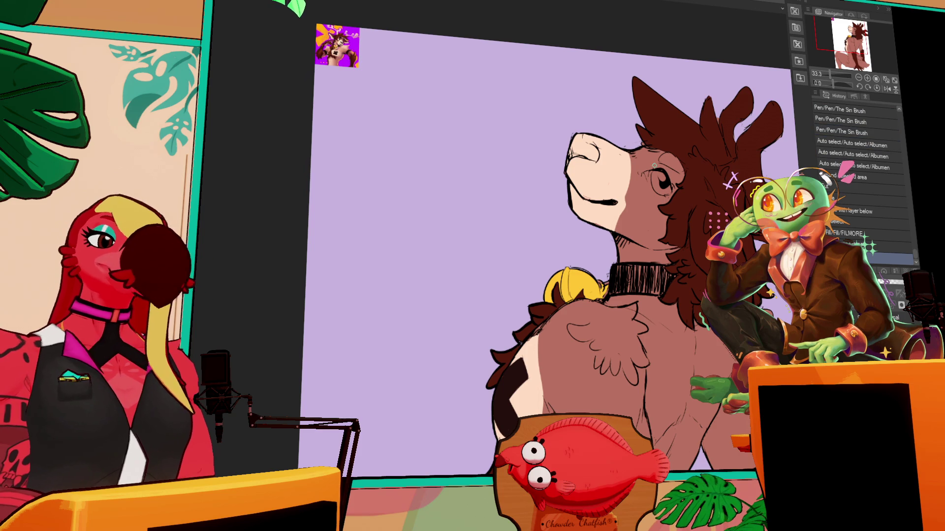
{"action": "mouse_move", "coordinate": [710, 201]}
{"action": "left_mouse_down"}
{"action": "mouse_move", "coordinate": [582, 253]}
{"action": "mouse_move", "coordinate": [572, 230]}
{"action": "left_mouse_up"}
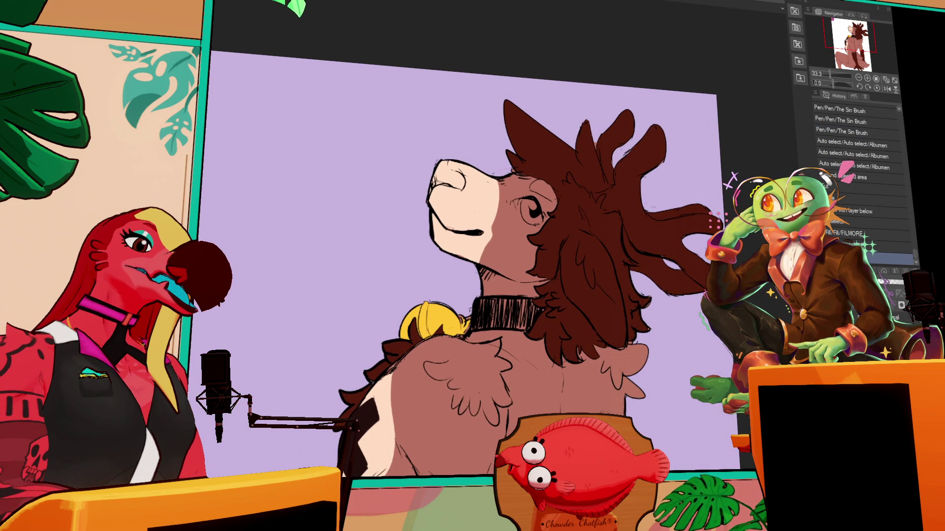
{"action": "key", "text": "ctrl+plus"}
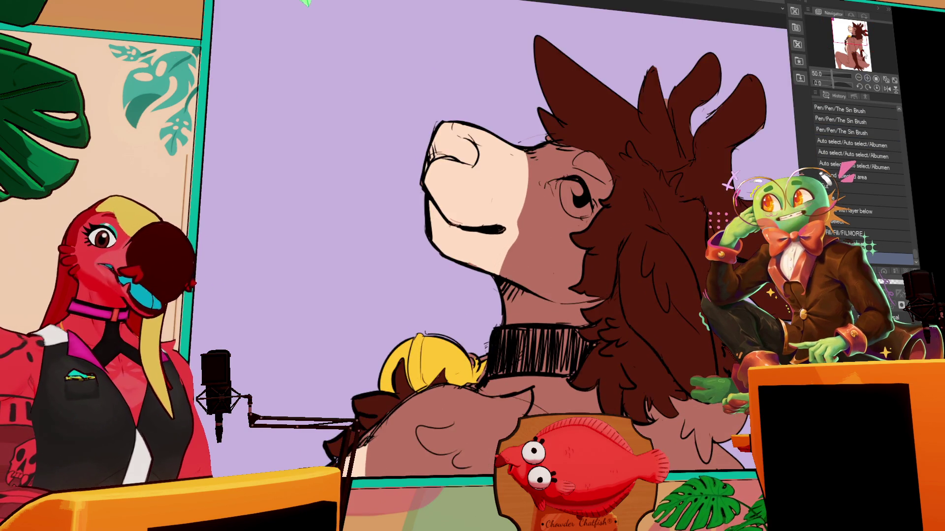
Draw thin pink strands on the dark brown mane beside the ear with The Sin Brush.
{"action": "left_click_drag", "start_coordinate": [307, 114], "coordinate": [388, 125]}
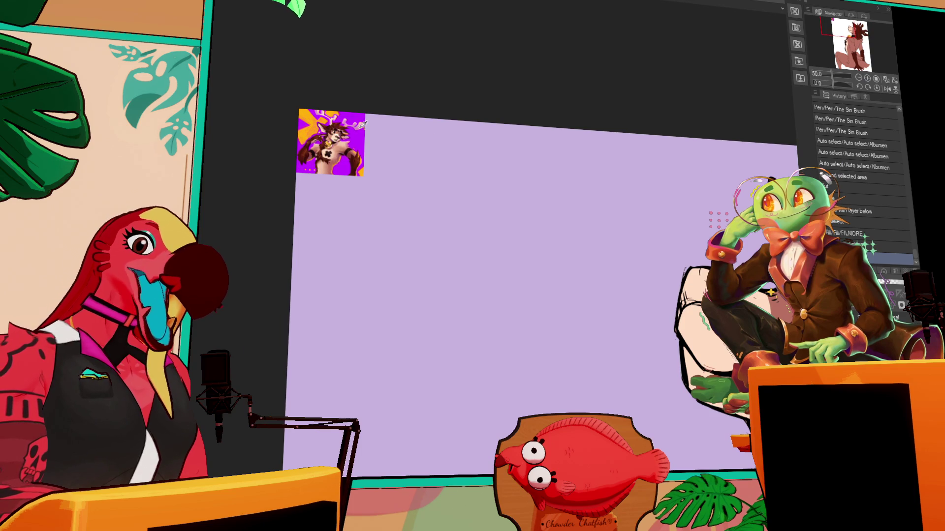
{"action": "left_click_drag", "start_coordinate": [680, 209], "coordinate": [719, 156]}
{"action": "mouse_move", "coordinate": [683, 203]}
{"action": "left_mouse_down"}
{"action": "mouse_move", "coordinate": [697, 259]}
{"action": "mouse_move", "coordinate": [674, 241]}
{"action": "mouse_move", "coordinate": [704, 231]}
{"action": "mouse_move", "coordinate": [673, 249]}
{"action": "mouse_move", "coordinate": [692, 238]}
{"action": "left_mouse_up"}
{"action": "mouse_move", "coordinate": [686, 250]}
{"action": "left_mouse_down"}
{"action": "mouse_move", "coordinate": [695, 238]}
{"action": "mouse_move", "coordinate": [691, 245]}
{"action": "left_mouse_up"}
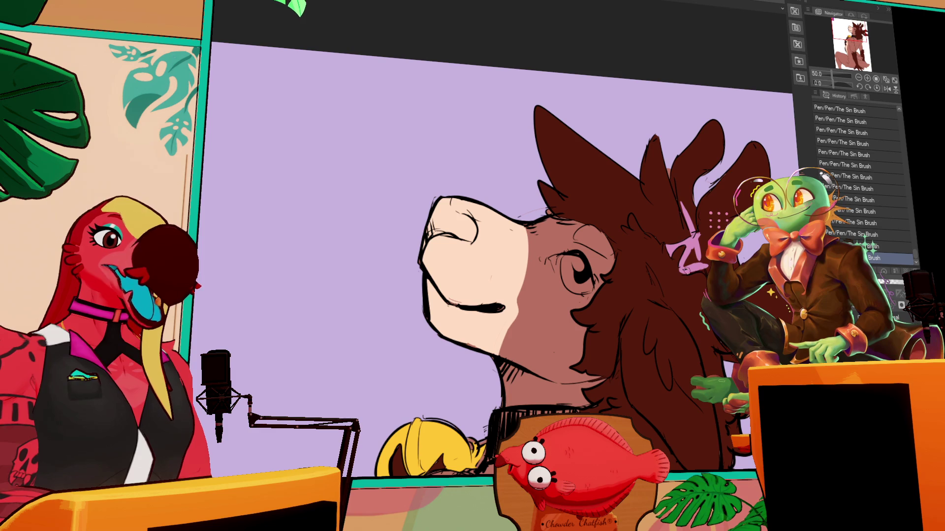
Fill the first and second antler shapes pink and touch up their gaps.
{"action": "left_click_drag", "start_coordinate": [692, 255], "coordinate": [712, 188]}
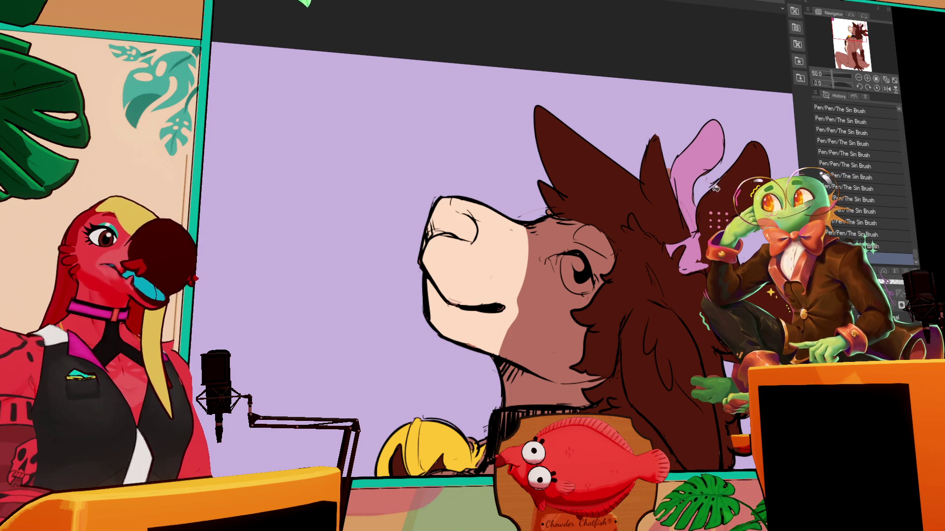
{"action": "left_click", "coordinate": [684, 196]}
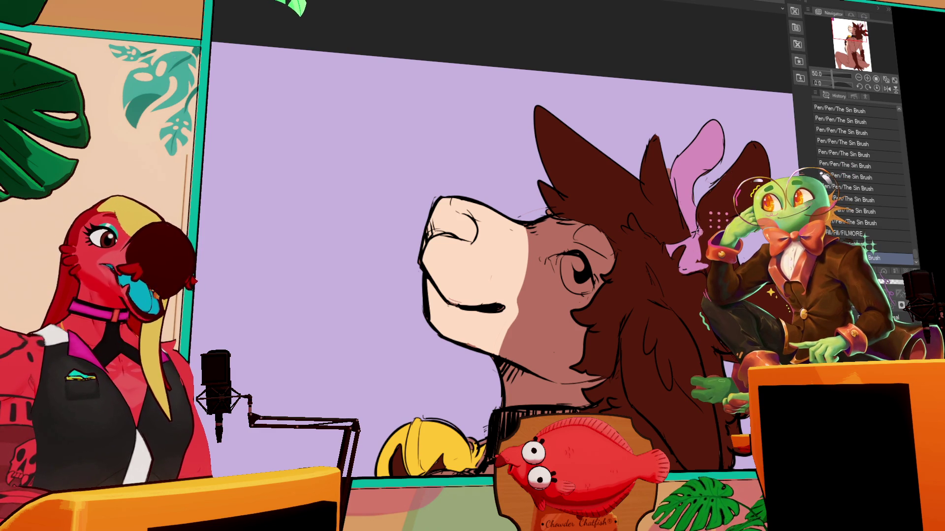
{"action": "left_click_drag", "start_coordinate": [756, 261], "coordinate": [706, 235]}
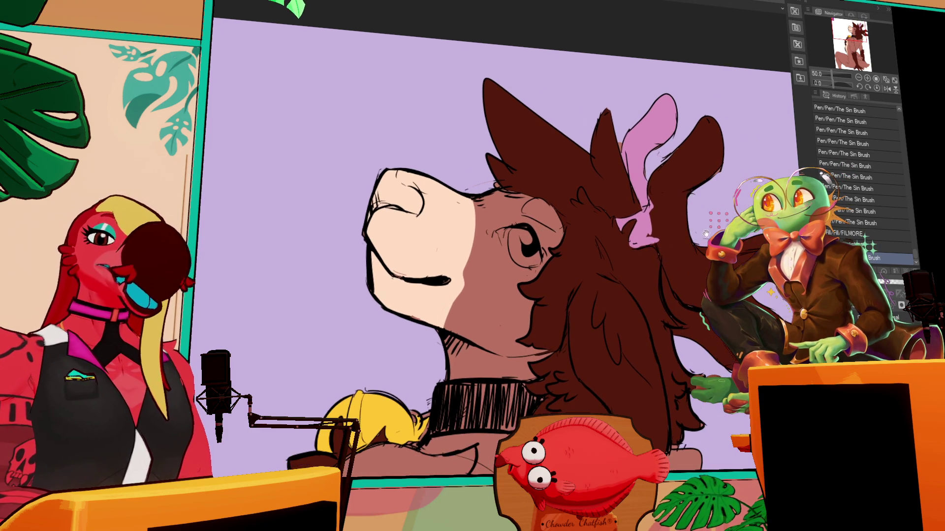
{"action": "left_click", "coordinate": [670, 242]}
{"action": "mouse_move", "coordinate": [655, 189]}
{"action": "left_mouse_down"}
{"action": "mouse_move", "coordinate": [622, 142]}
{"action": "mouse_move", "coordinate": [581, 121]}
{"action": "left_mouse_up"}
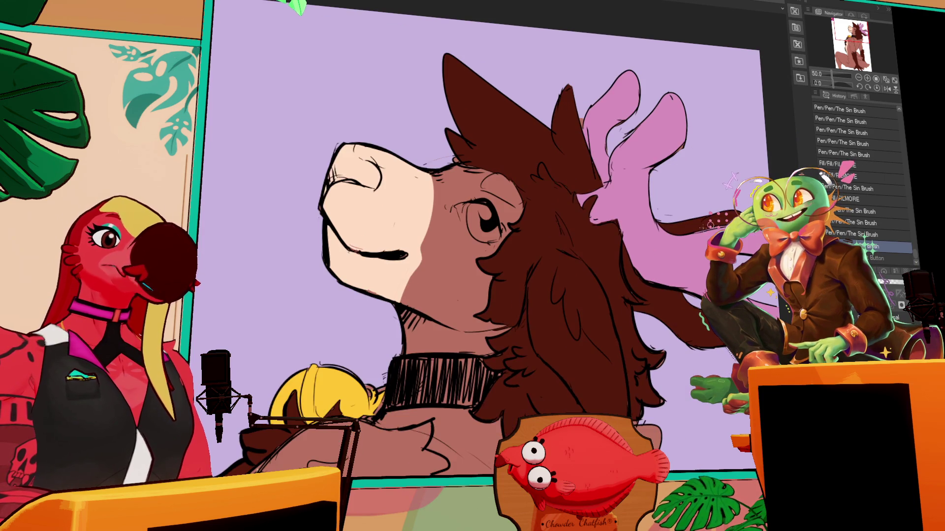
Turn the dark antler strands sweeping out to the right pink.
{"action": "left_click", "coordinate": [699, 223]}
{"action": "left_click", "coordinate": [692, 318]}
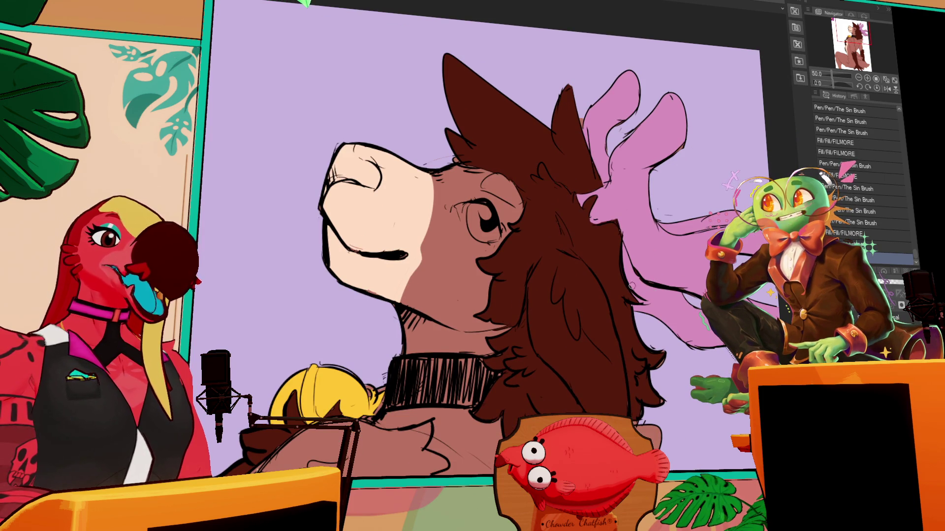
{"action": "mouse_move", "coordinate": [634, 290]}
{"action": "left_mouse_down"}
{"action": "mouse_move", "coordinate": [619, 280]}
{"action": "mouse_move", "coordinate": [647, 306]}
{"action": "mouse_move", "coordinate": [650, 295]}
{"action": "mouse_move", "coordinate": [628, 315]}
{"action": "left_mouse_up"}
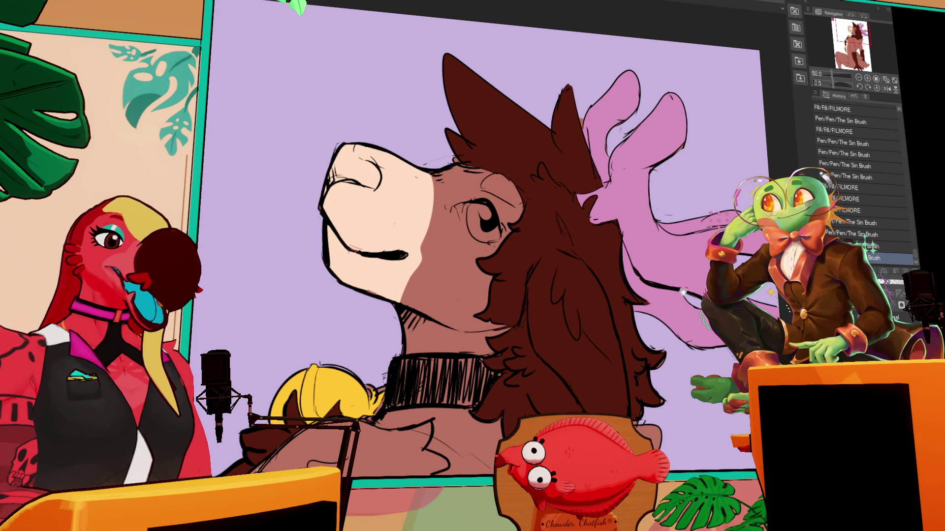
{"action": "left_click_drag", "start_coordinate": [680, 287], "coordinate": [670, 250]}
{"action": "left_click_drag", "start_coordinate": [642, 324], "coordinate": [650, 306]}
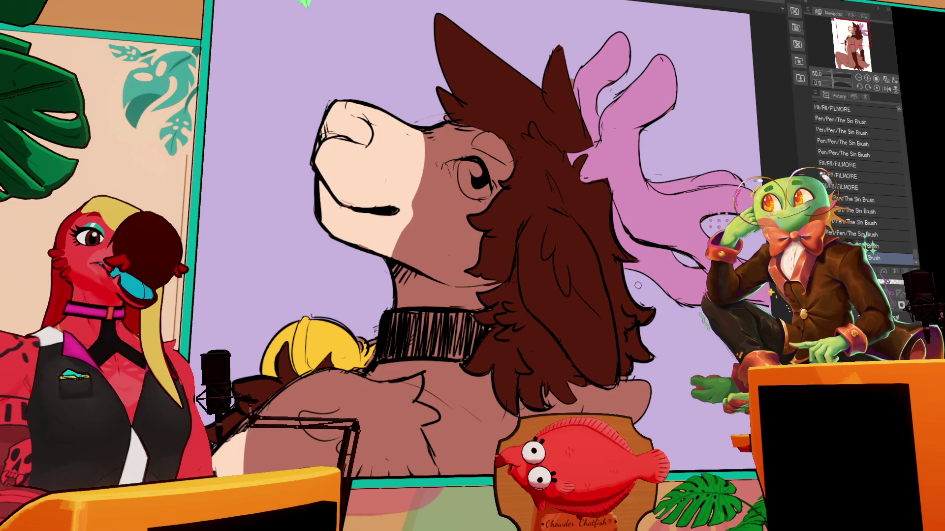
{"action": "mouse_move", "coordinate": [669, 244]}
{"action": "left_mouse_down"}
{"action": "mouse_move", "coordinate": [634, 209]}
{"action": "mouse_move", "coordinate": [590, 205]}
{"action": "left_mouse_up"}
{"action": "scroll", "coordinate": [591, 205], "scroll_direction": "up", "scroll_amount": 1}
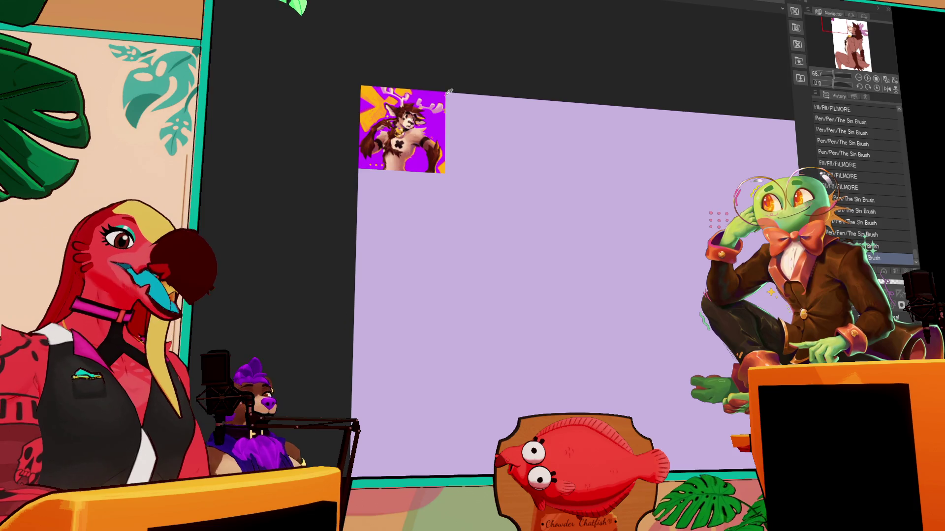
Zoom to 33.3% and refill all antler sections a lighter pink.
{"action": "left_click", "coordinate": [859, 78]}
{"action": "left_click", "coordinate": [859, 78]}
{"action": "left_click", "coordinate": [851, 37]}
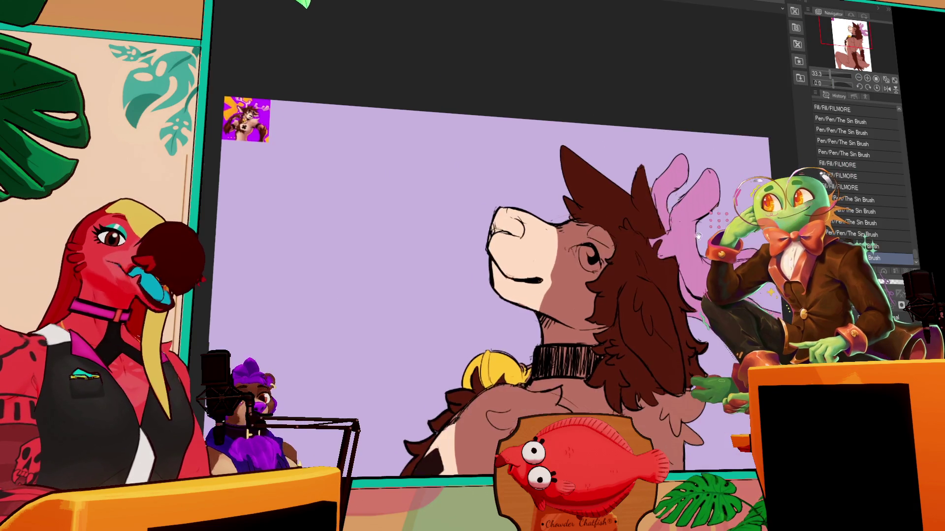
{"action": "left_click", "coordinate": [662, 216]}
{"action": "left_click", "coordinate": [654, 187]}
{"action": "left_click", "coordinate": [681, 280]}
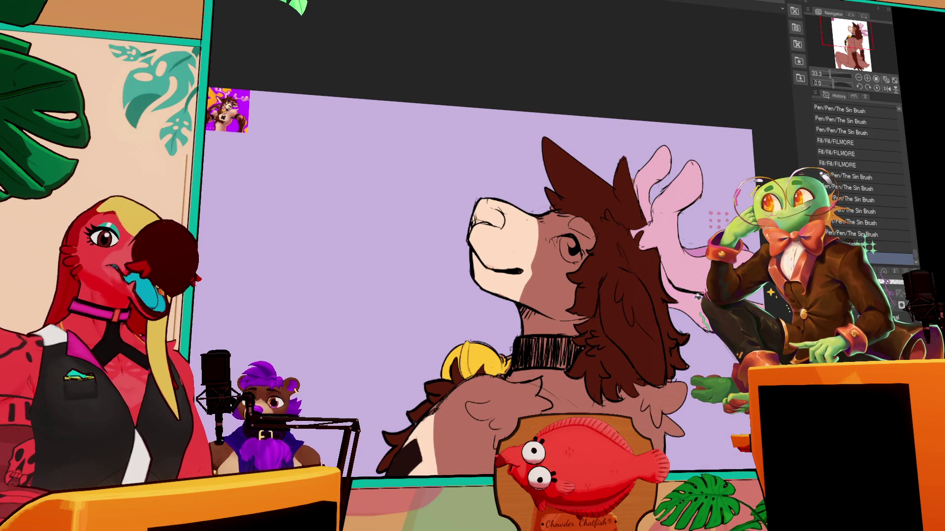
{"action": "left_click", "coordinate": [695, 251]}
{"action": "left_click_drag", "start_coordinate": [743, 277], "coordinate": [701, 228]}
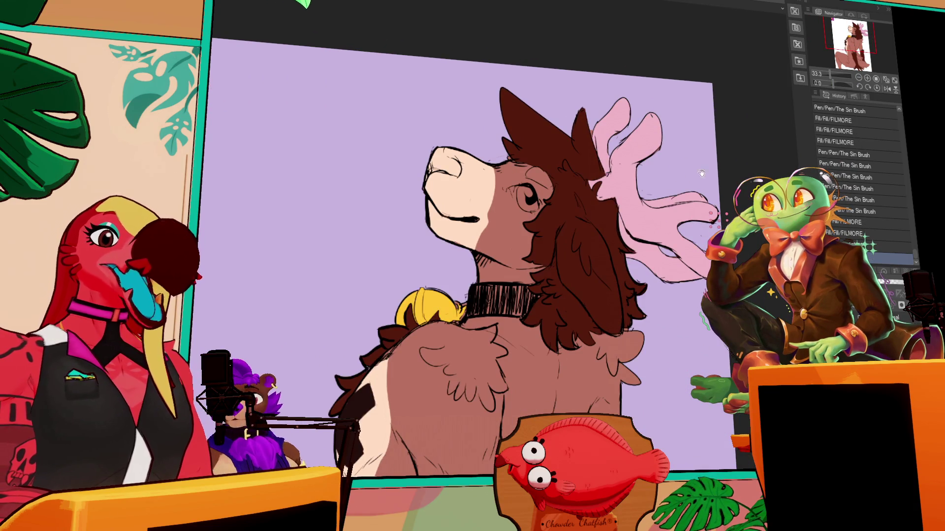
{"action": "left_click_drag", "start_coordinate": [605, 156], "coordinate": [611, 166]}
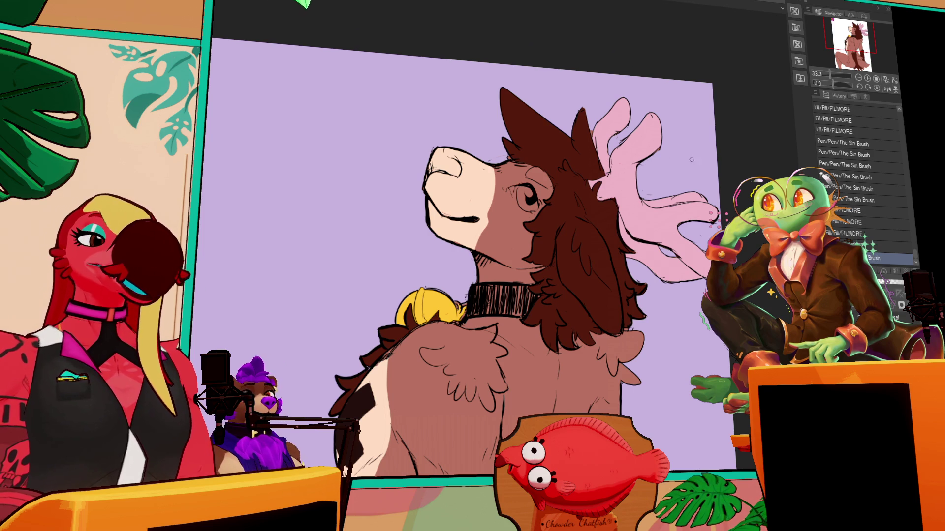
Fill the deer's near thigh dark brown.
{"action": "scroll", "coordinate": [676, 155], "scroll_direction": "down", "scroll_amount": 10}
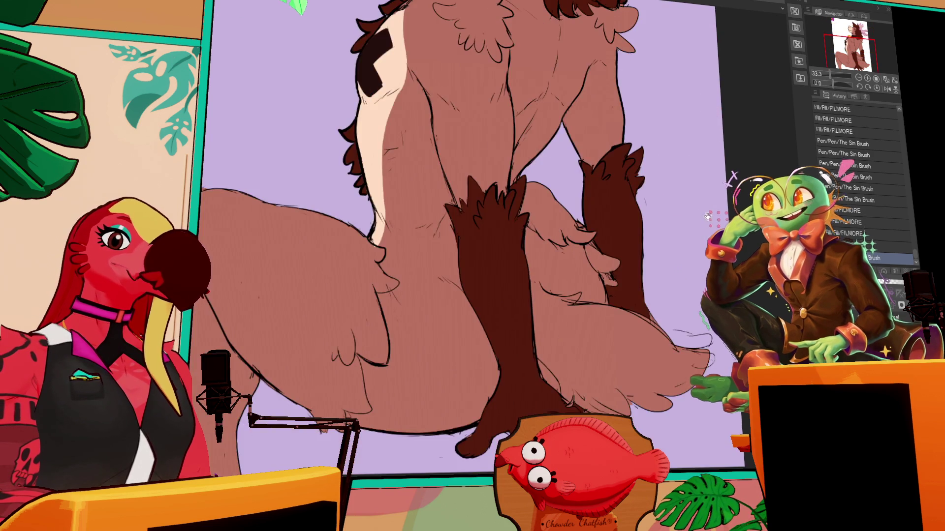
{"action": "scroll", "coordinate": [708, 222], "scroll_direction": "up", "scroll_amount": 10}
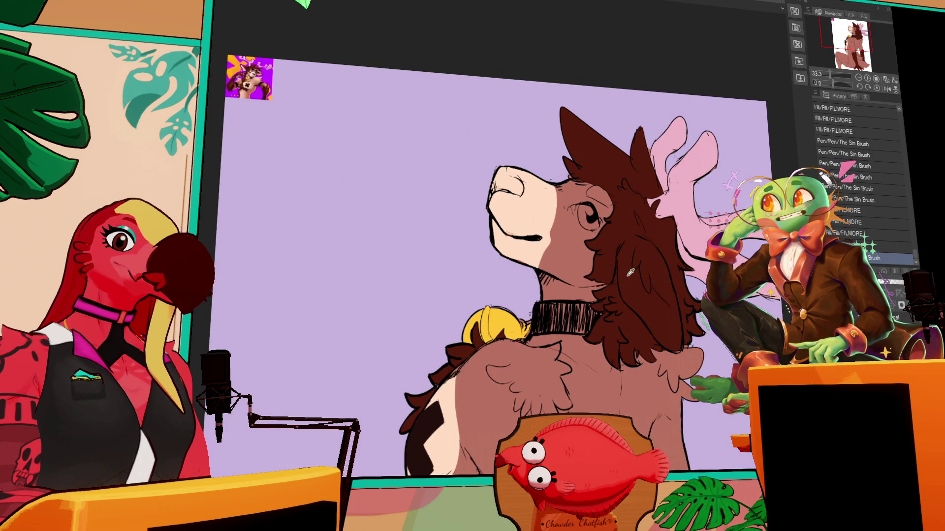
{"action": "scroll", "coordinate": [631, 273], "scroll_direction": "down", "scroll_amount": 10}
{"action": "left_click", "coordinate": [514, 306]}
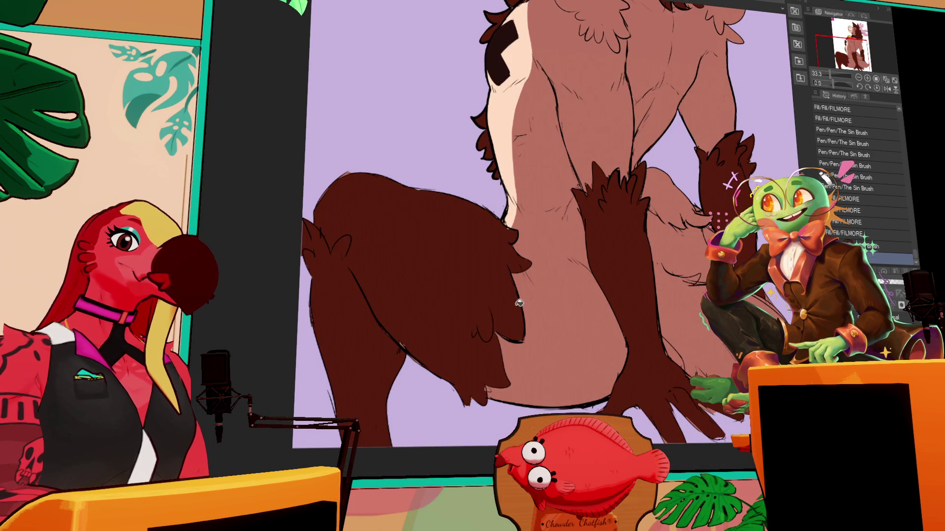
{"action": "left_click_drag", "start_coordinate": [382, 326], "coordinate": [391, 330]}
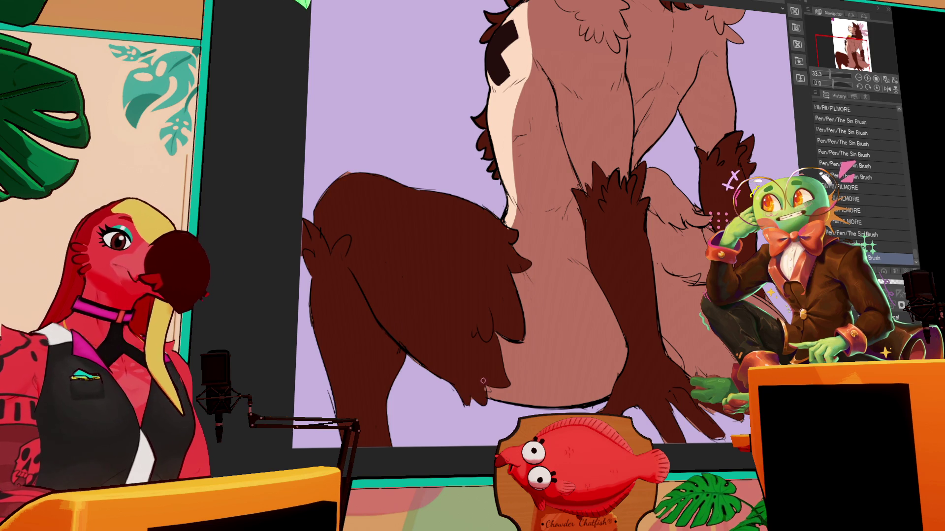
{"action": "left_click_drag", "start_coordinate": [487, 338], "coordinate": [484, 331]}
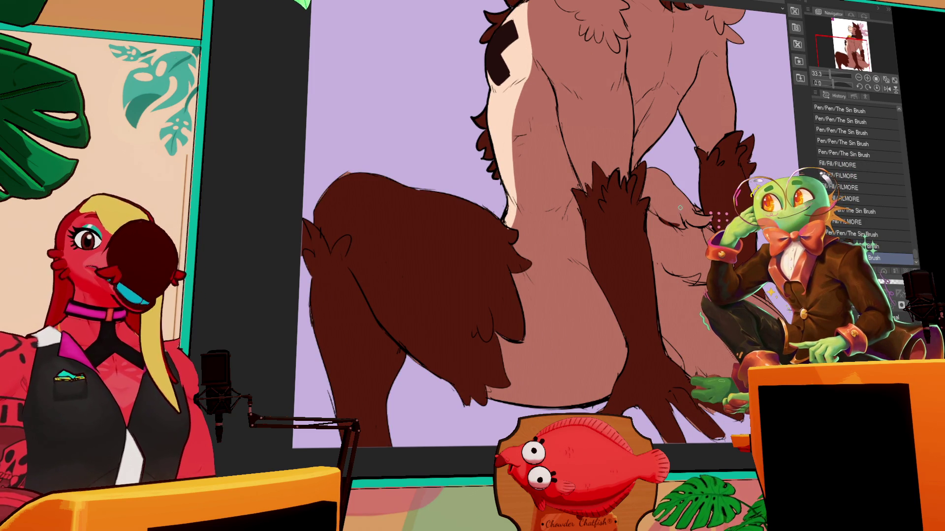
Add small fur touch-up strokes near the hand and leg fur.
{"action": "mouse_move", "coordinate": [661, 190]}
{"action": "left_mouse_down"}
{"action": "mouse_move", "coordinate": [668, 197]}
{"action": "mouse_move", "coordinate": [670, 186]}
{"action": "mouse_move", "coordinate": [642, 179]}
{"action": "left_mouse_up"}
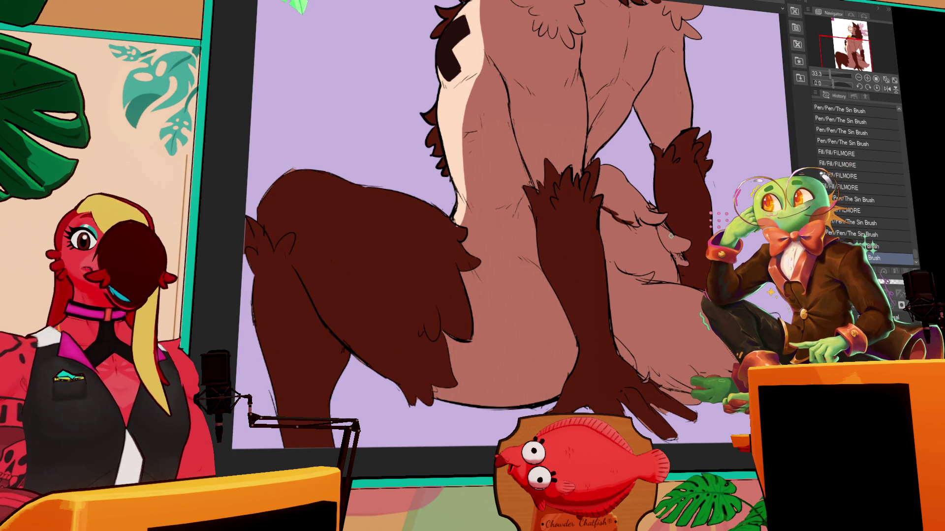
{"action": "mouse_move", "coordinate": [633, 210]}
{"action": "left_mouse_down"}
{"action": "mouse_move", "coordinate": [686, 251]}
{"action": "mouse_move", "coordinate": [648, 218]}
{"action": "left_mouse_up"}
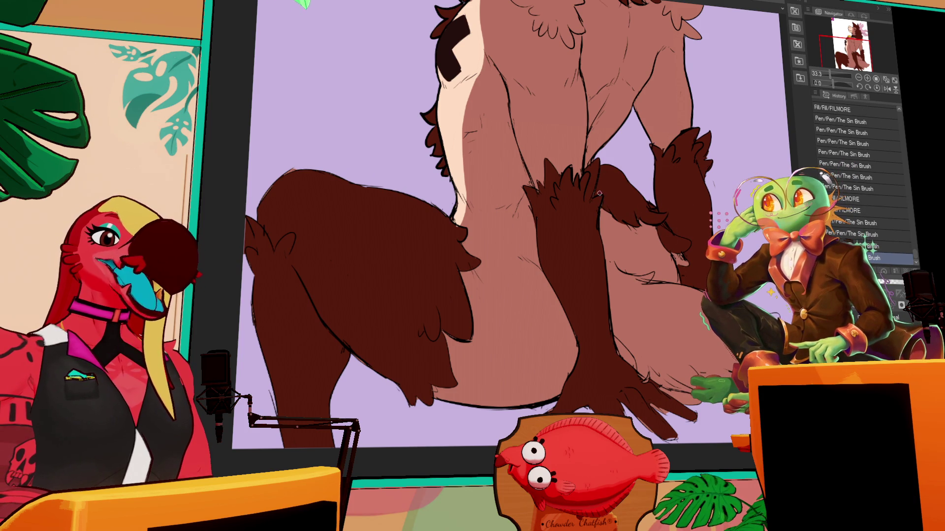
{"action": "left_click_drag", "start_coordinate": [610, 195], "coordinate": [613, 198]}
{"action": "left_click_drag", "start_coordinate": [684, 221], "coordinate": [692, 229]}
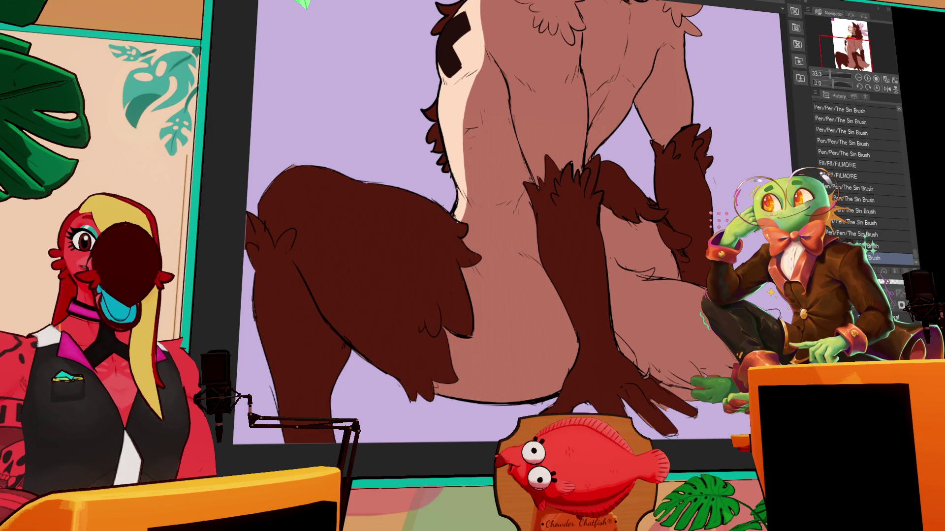
{"action": "left_click_drag", "start_coordinate": [684, 248], "coordinate": [778, 204]}
{"action": "mouse_move", "coordinate": [492, 98]}
{"action": "left_mouse_down"}
{"action": "mouse_move", "coordinate": [517, 344]}
{"action": "mouse_move", "coordinate": [506, 443]}
{"action": "left_mouse_up"}
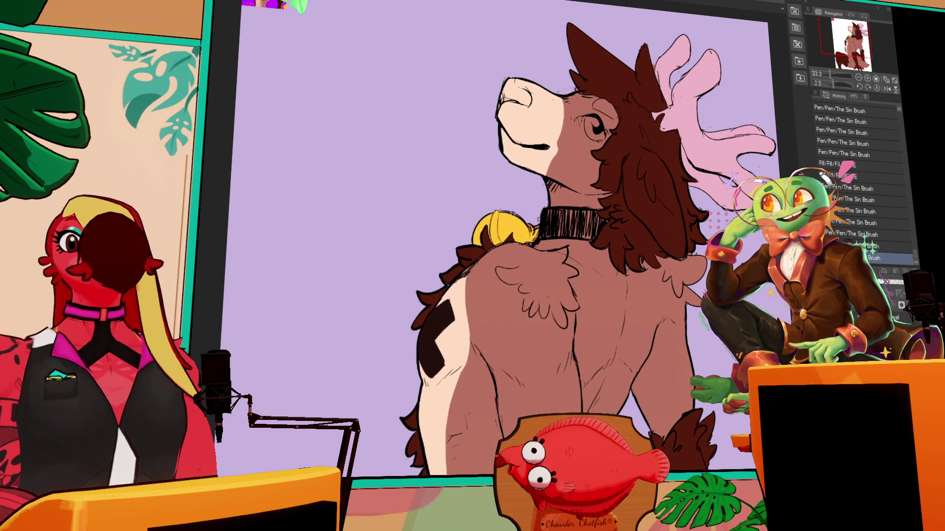
Darken the deer's nose and nostril outline.
{"action": "scroll", "coordinate": [625, 171], "scroll_direction": "up", "scroll_amount": 3}
{"action": "mouse_move", "coordinate": [518, 160]}
{"action": "left_mouse_down"}
{"action": "mouse_move", "coordinate": [531, 180]}
{"action": "mouse_move", "coordinate": [543, 175]}
{"action": "mouse_move", "coordinate": [541, 187]}
{"action": "mouse_move", "coordinate": [535, 175]}
{"action": "left_mouse_up"}
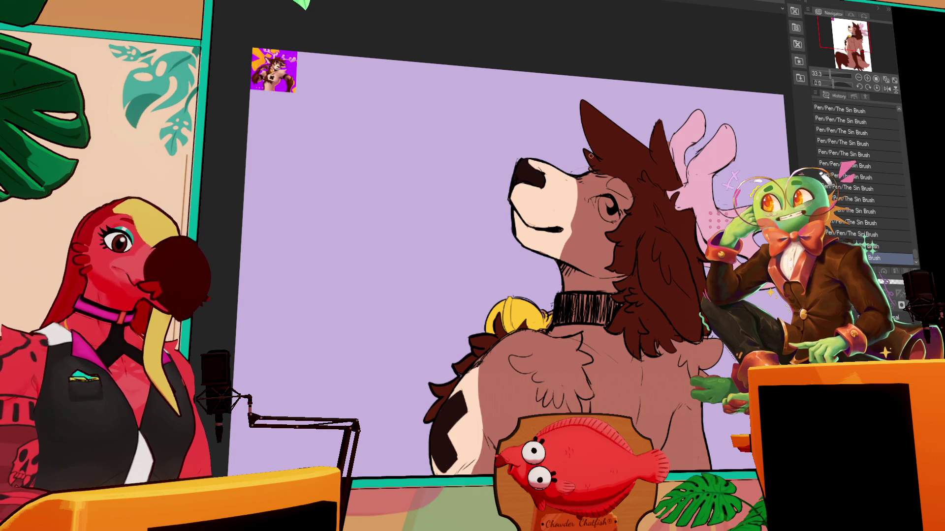
{"action": "scroll", "coordinate": [589, 148], "scroll_direction": "down", "scroll_amount": 3}
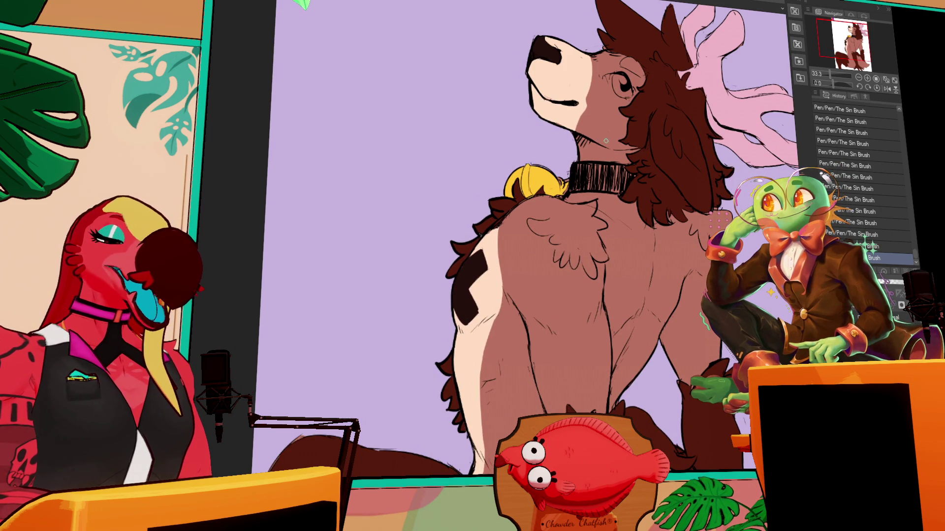
{"action": "mouse_move", "coordinate": [606, 141]}
{"action": "left_mouse_down"}
{"action": "mouse_move", "coordinate": [610, 84]}
{"action": "mouse_move", "coordinate": [667, 199]}
{"action": "left_mouse_up"}
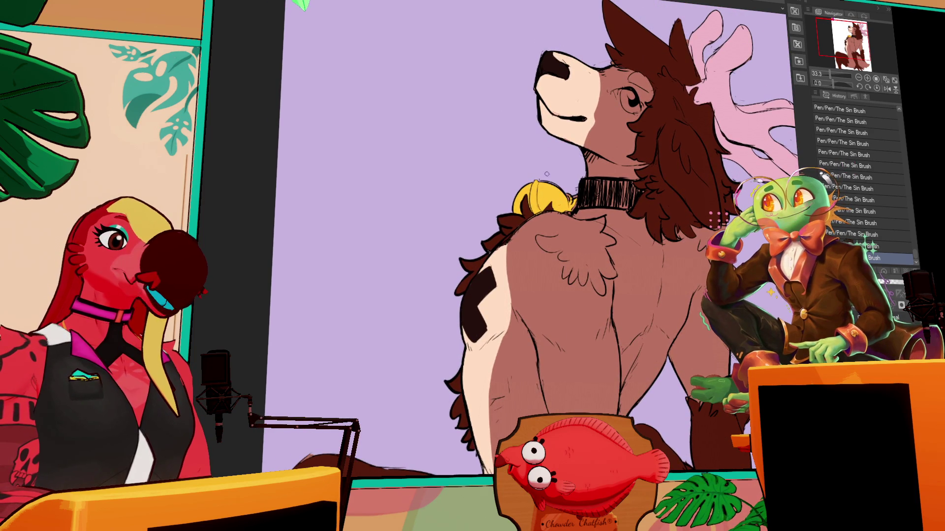
Hatch the collar with dark strokes and add light highlight strokes, checking with undo/redo.
{"action": "mouse_move", "coordinate": [590, 200]}
{"action": "left_mouse_down"}
{"action": "mouse_move", "coordinate": [624, 205]}
{"action": "mouse_move", "coordinate": [635, 195]}
{"action": "mouse_move", "coordinate": [596, 197]}
{"action": "mouse_move", "coordinate": [586, 191]}
{"action": "mouse_move", "coordinate": [597, 181]}
{"action": "mouse_move", "coordinate": [597, 195]}
{"action": "mouse_move", "coordinate": [605, 180]}
{"action": "mouse_move", "coordinate": [633, 188]}
{"action": "left_mouse_up"}
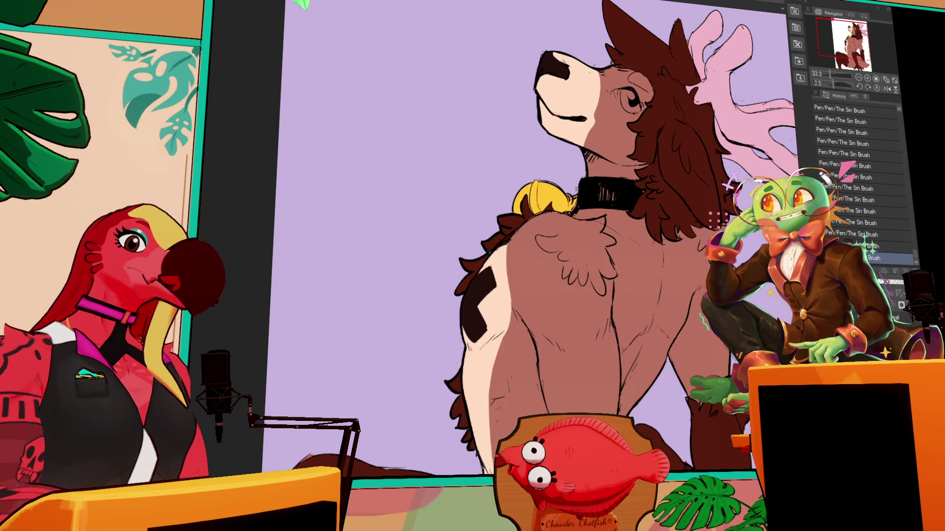
{"action": "mouse_move", "coordinate": [596, 181]}
{"action": "left_mouse_down"}
{"action": "mouse_move", "coordinate": [605, 199]}
{"action": "mouse_move", "coordinate": [594, 207]}
{"action": "mouse_move", "coordinate": [619, 191]}
{"action": "left_mouse_up"}
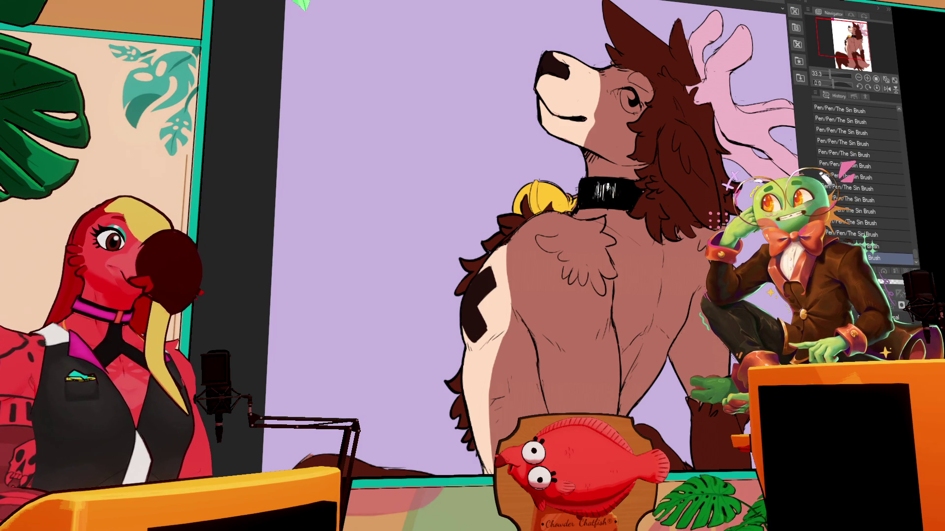
{"action": "scroll", "coordinate": [608, 187], "scroll_direction": "up", "scroll_amount": 1}
{"action": "key", "text": "ctrl+z"}
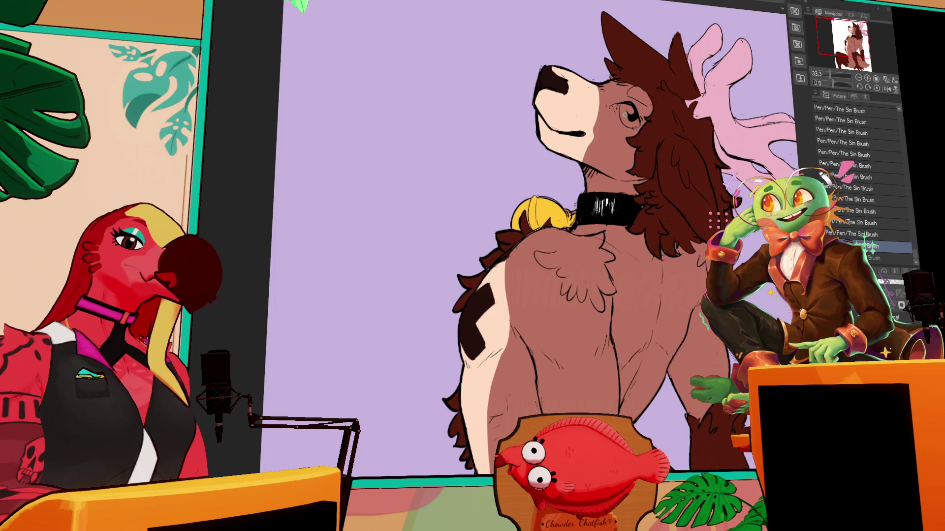
{"action": "key", "text": "ctrl+y"}
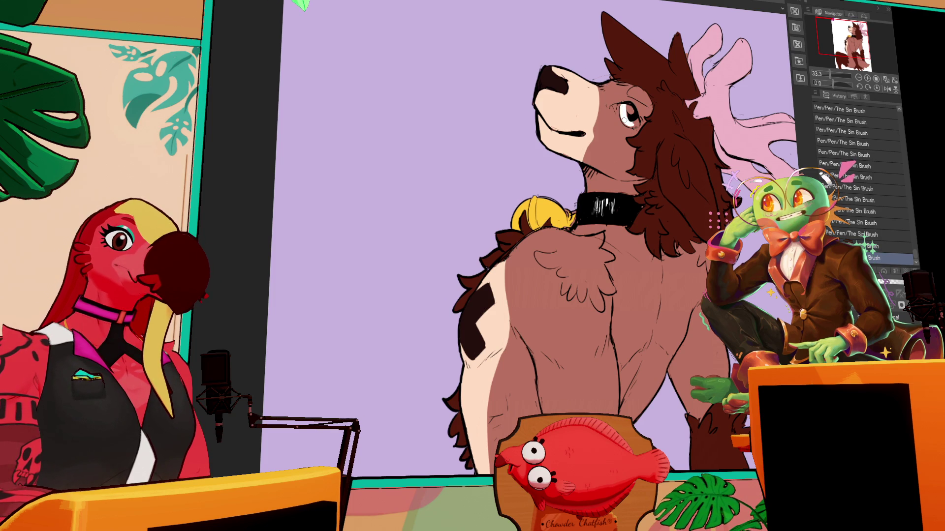
{"action": "key", "text": "ctrl+z"}
{"action": "key", "text": "ctrl+y"}
{"action": "key", "text": "ctrl+z"}
{"action": "key", "text": "ctrl+z"}
{"action": "key", "text": "ctrl+y"}
{"action": "key", "text": "ctrl+y"}
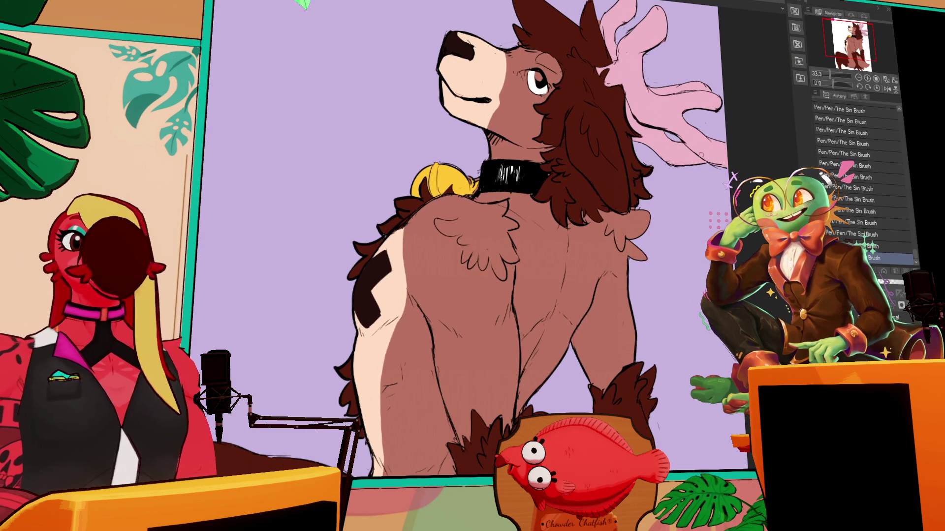
{"action": "scroll", "coordinate": [705, 167], "scroll_direction": "up", "scroll_amount": 3}
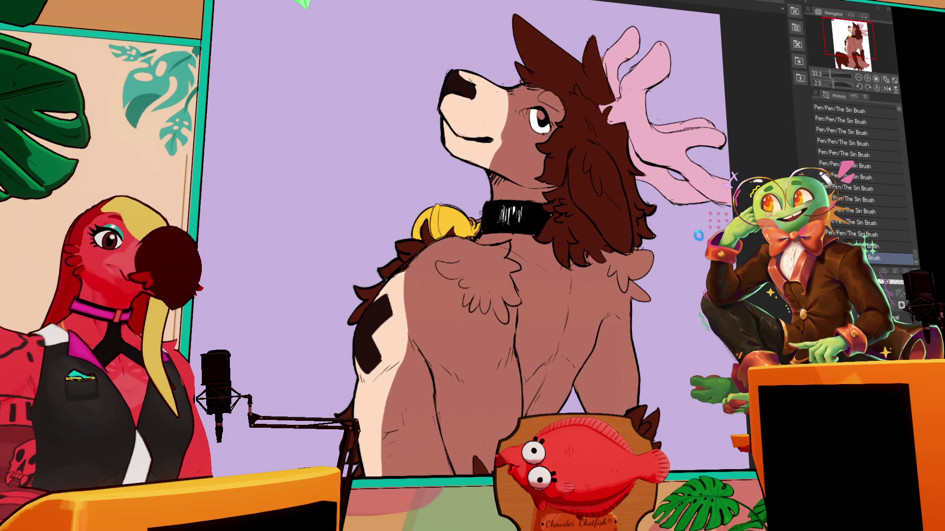
Fill the light gap in the tail dark brown with the Fill tool (G).
{"action": "scroll", "coordinate": [697, 231], "scroll_direction": "up", "scroll_amount": 1}
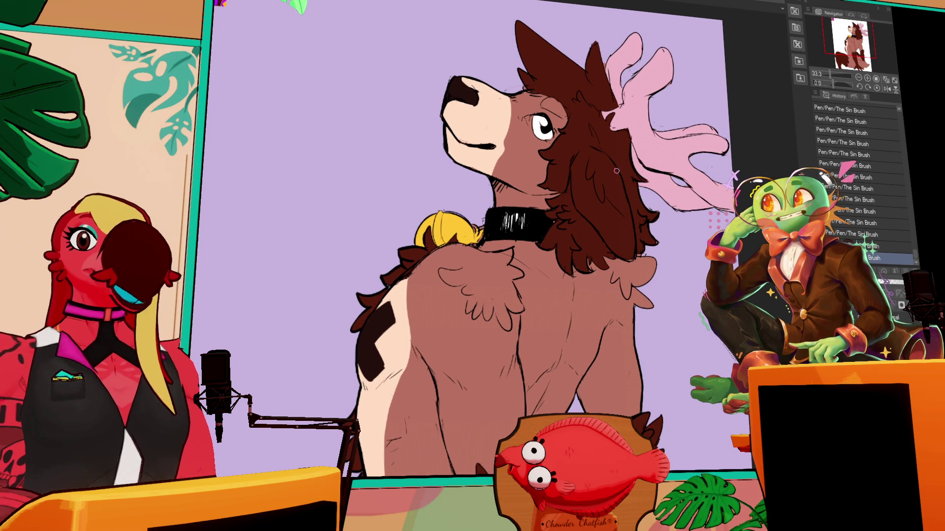
{"action": "scroll", "coordinate": [590, 173], "scroll_direction": "down", "scroll_amount": 2}
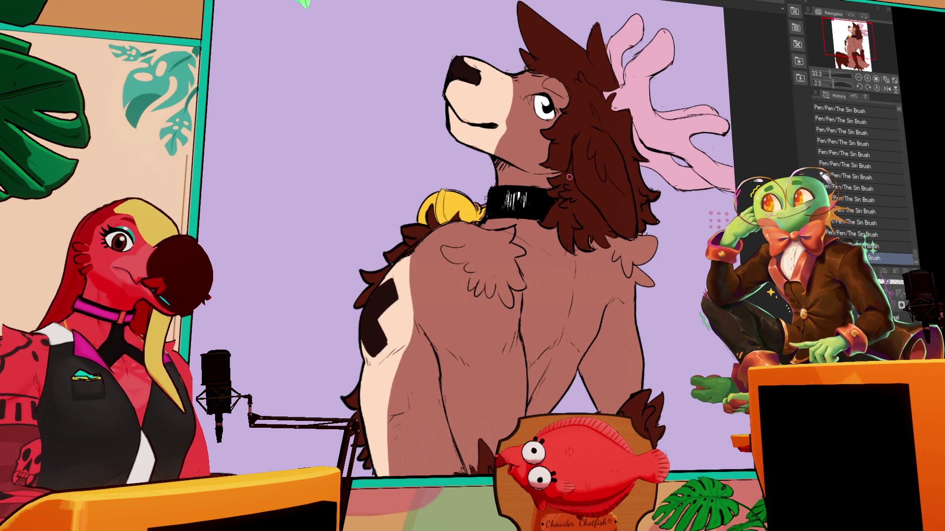
{"action": "scroll", "coordinate": [569, 176], "scroll_direction": "up", "scroll_amount": 5}
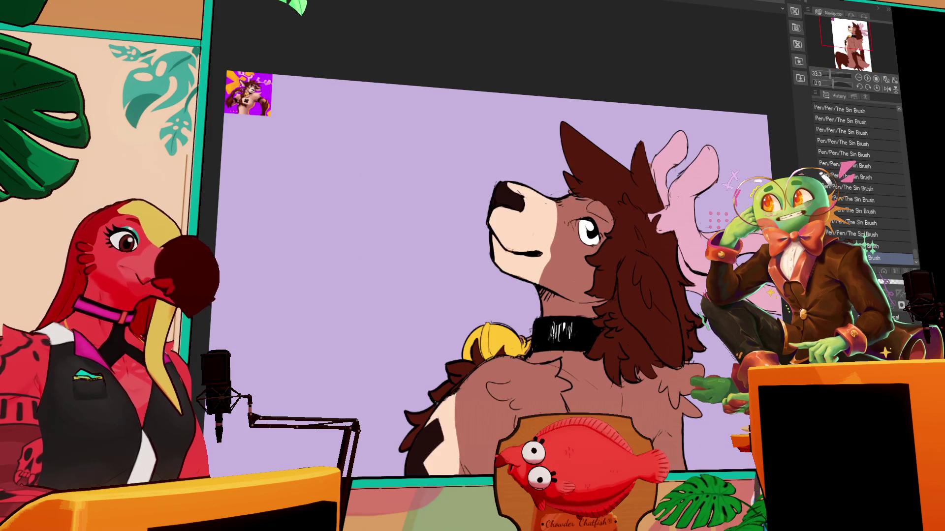
{"action": "scroll", "coordinate": [492, 266], "scroll_direction": "down", "scroll_amount": 3}
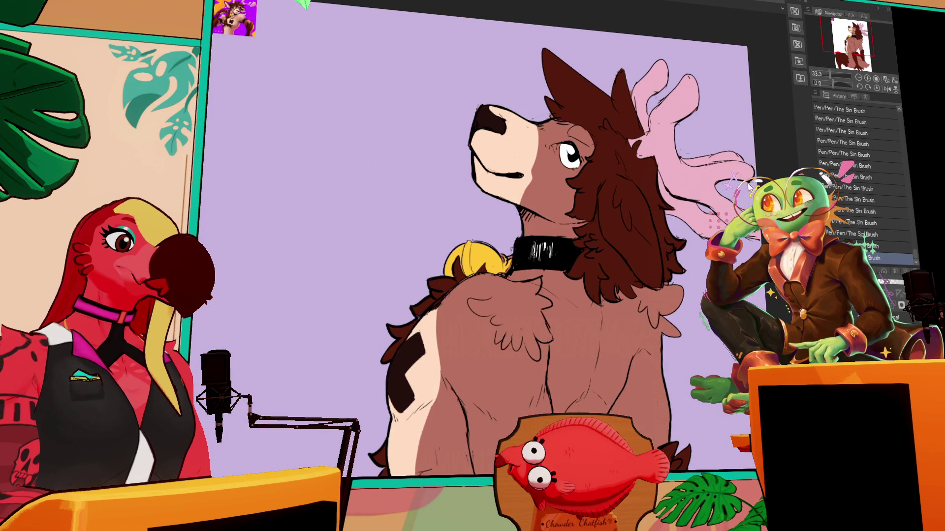
{"action": "scroll", "coordinate": [601, 294], "scroll_direction": "down", "scroll_amount": 5}
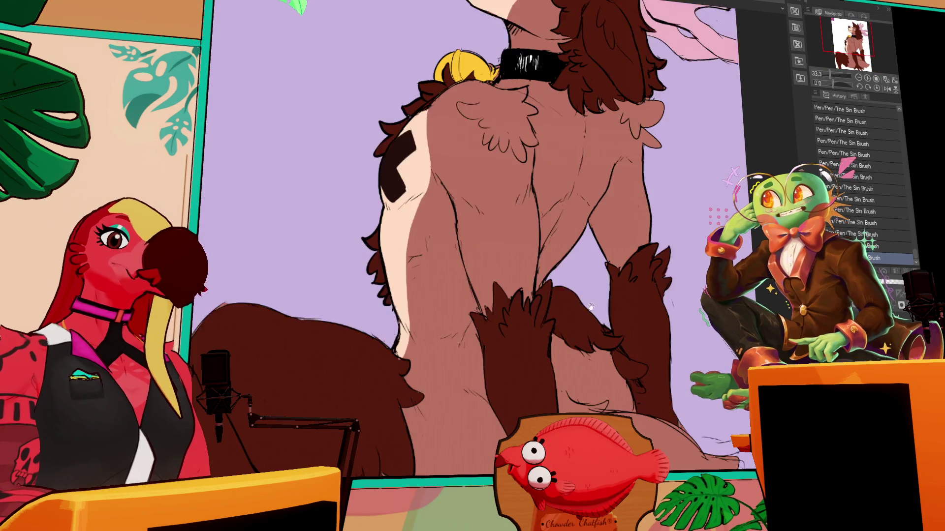
{"action": "key", "text": "g"}
{"action": "left_click", "coordinate": [628, 335]}
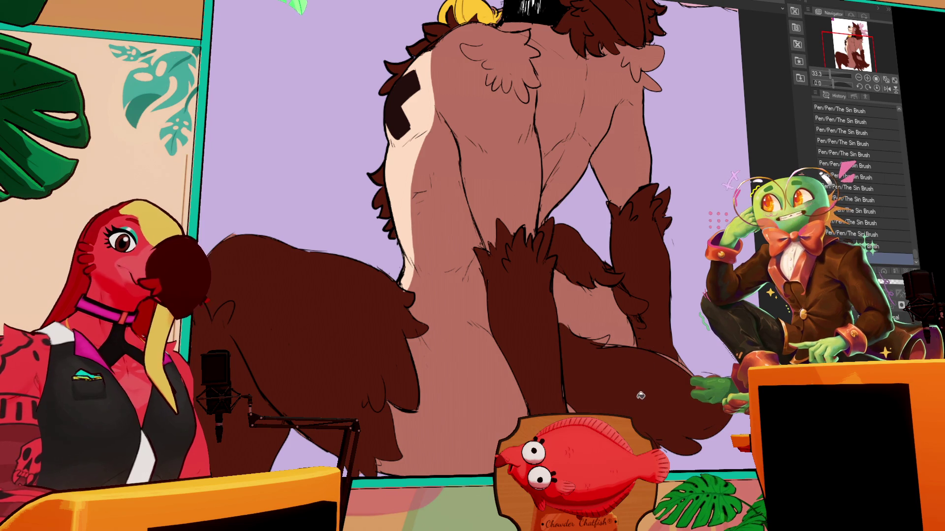
Pan the view back up to the deer's head, ears and collar.
{"action": "scroll", "coordinate": [618, 368], "scroll_direction": "down", "scroll_amount": 2}
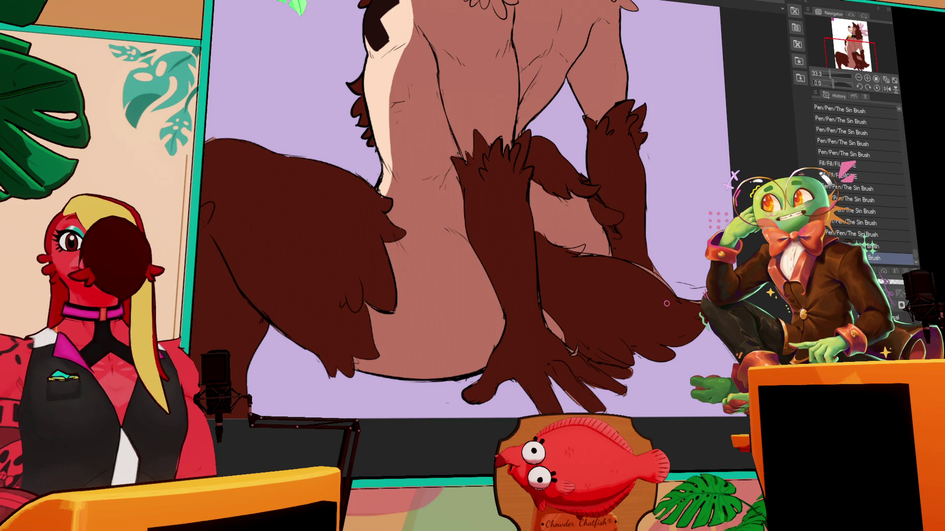
{"action": "scroll", "coordinate": [614, 240], "scroll_direction": "down", "scroll_amount": 1}
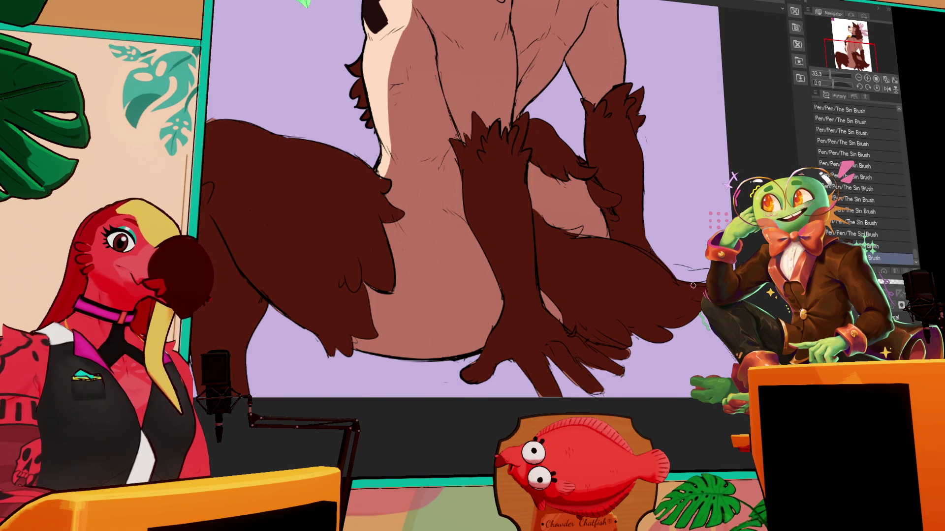
{"action": "left_click_drag", "start_coordinate": [697, 275], "coordinate": [608, 269]}
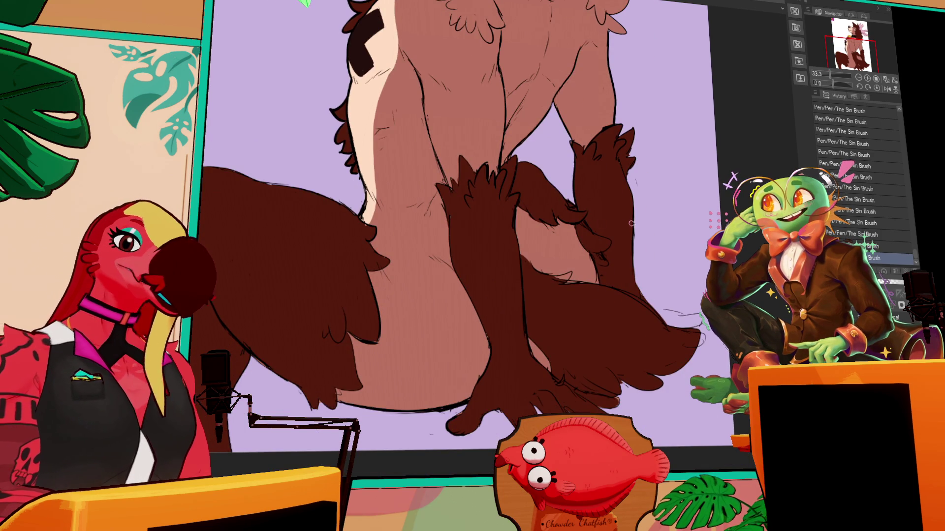
{"action": "mouse_move", "coordinate": [596, 221]}
{"action": "left_mouse_down"}
{"action": "mouse_move", "coordinate": [620, 246]}
{"action": "mouse_move", "coordinate": [639, 404]}
{"action": "left_mouse_up"}
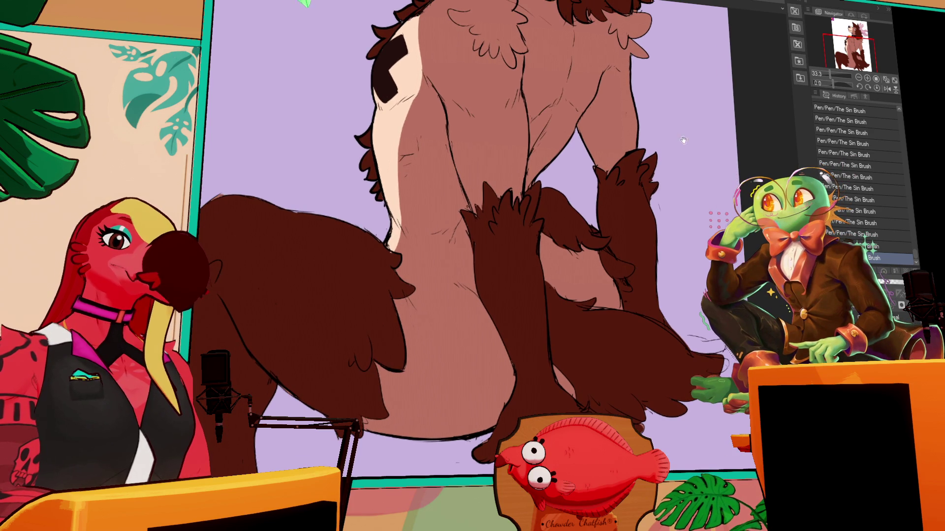
{"action": "left_click_drag", "start_coordinate": [677, 253], "coordinate": [681, 370]}
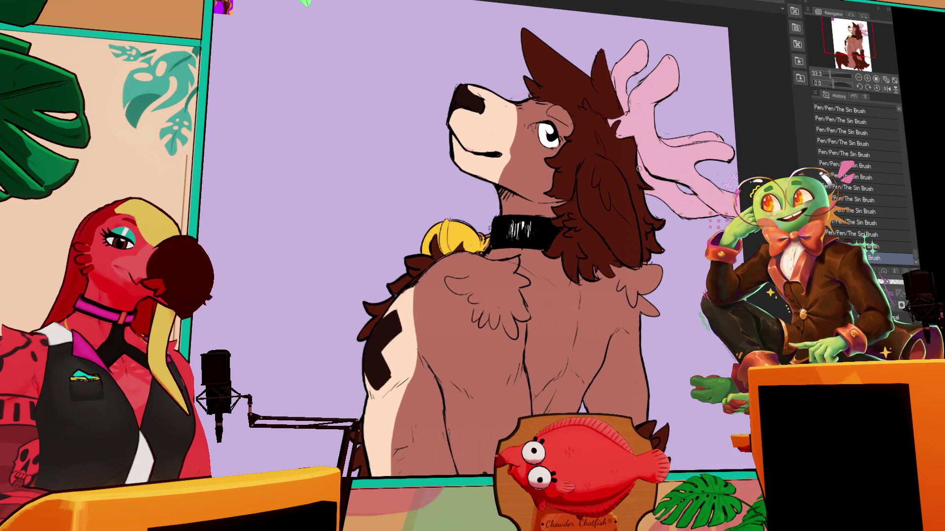
Sketch a pale cream inner ear outline over the hair, undoing several attempts.
{"action": "left_click_drag", "start_coordinate": [592, 167], "coordinate": [588, 207]}
{"action": "key", "text": "ctrl+z"}
{"action": "left_click_drag", "start_coordinate": [596, 163], "coordinate": [615, 219]}
{"action": "key", "text": "ctrl+z"}
{"action": "left_click_drag", "start_coordinate": [596, 165], "coordinate": [597, 197]}
{"action": "key", "text": "ctrl+z"}
{"action": "mouse_move", "coordinate": [595, 164]}
{"action": "left_mouse_down"}
{"action": "mouse_move", "coordinate": [598, 198]}
{"action": "mouse_move", "coordinate": [631, 240]}
{"action": "left_mouse_up"}
{"action": "key", "text": "ctrl+z"}
{"action": "left_click_drag", "start_coordinate": [607, 197], "coordinate": [636, 238]}
{"action": "key", "text": "ctrl+z"}
Retry the inner ear's lower curve and left edge, undoing each attempt.
{"action": "left_click_drag", "start_coordinate": [608, 197], "coordinate": [632, 238]}
{"action": "key", "text": "ctrl+z"}
{"action": "left_click_drag", "start_coordinate": [606, 196], "coordinate": [634, 269]}
{"action": "key", "text": "ctrl+z"}
{"action": "left_click_drag", "start_coordinate": [626, 236], "coordinate": [638, 264]}
{"action": "left_click_drag", "start_coordinate": [597, 224], "coordinate": [635, 263]}
{"action": "key", "text": "ctrl+z"}
{"action": "mouse_move", "coordinate": [588, 177]}
{"action": "left_mouse_down"}
{"action": "mouse_move", "coordinate": [607, 235]}
{"action": "mouse_move", "coordinate": [592, 197]}
{"action": "mouse_move", "coordinate": [595, 227]}
{"action": "mouse_move", "coordinate": [610, 240]}
{"action": "left_mouse_up"}
{"action": "key", "text": "ctrl+z"}
{"action": "key", "text": "ctrl+z"}
{"action": "key", "text": "ctrl+z"}
Fill the inner ear solid pale cream and paint brown hair over its edge.
{"action": "left_click", "coordinate": [600, 206]}
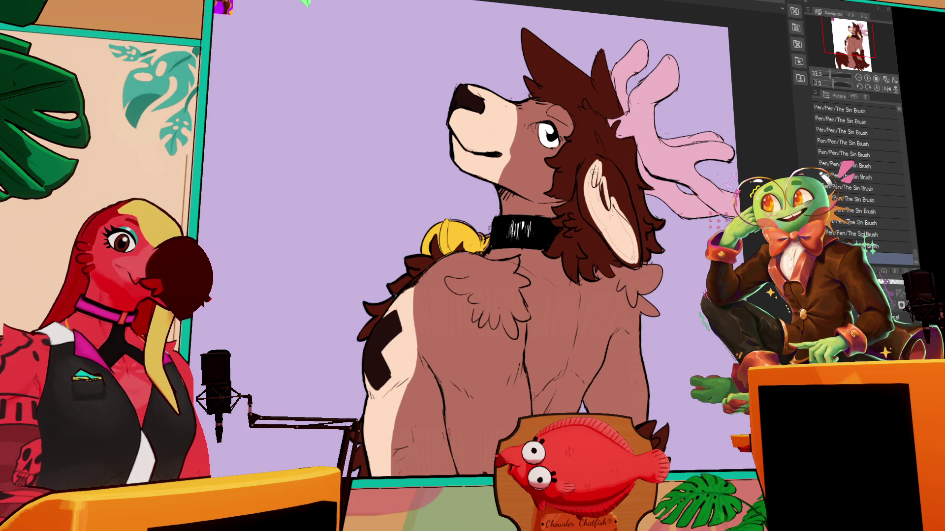
{"action": "mouse_move", "coordinate": [592, 192]}
{"action": "left_mouse_down"}
{"action": "mouse_move", "coordinate": [605, 217]}
{"action": "mouse_move", "coordinate": [638, 218]}
{"action": "mouse_move", "coordinate": [644, 195]}
{"action": "mouse_move", "coordinate": [665, 195]}
{"action": "left_mouse_up"}
{"action": "mouse_move", "coordinate": [610, 182]}
{"action": "left_mouse_down"}
{"action": "mouse_move", "coordinate": [615, 162]}
{"action": "mouse_move", "coordinate": [600, 165]}
{"action": "mouse_move", "coordinate": [612, 169]}
{"action": "mouse_move", "coordinate": [613, 188]}
{"action": "mouse_move", "coordinate": [620, 181]}
{"action": "left_mouse_up"}
{"action": "key", "text": "ctrl+z"}
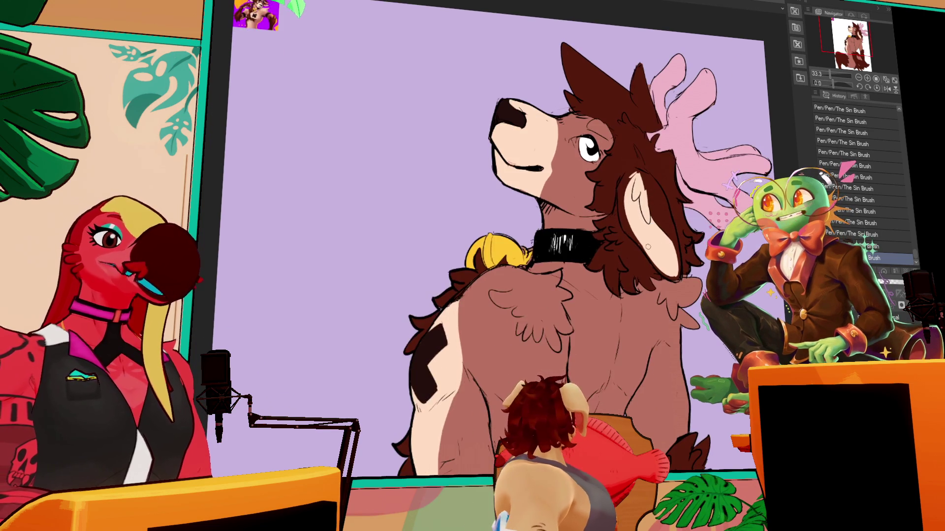
{"action": "scroll", "coordinate": [656, 215], "scroll_direction": "down", "scroll_amount": 3}
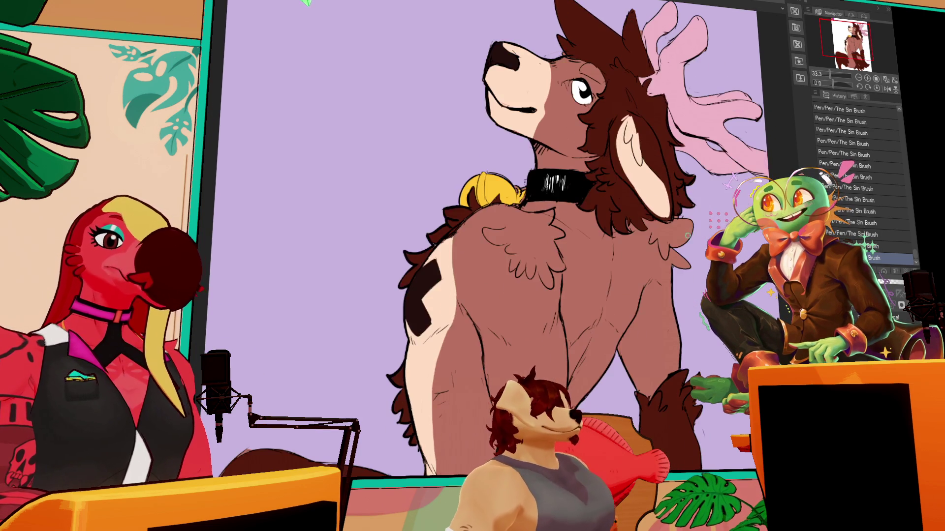
{"action": "scroll", "coordinate": [690, 256], "scroll_direction": "up", "scroll_amount": 5}
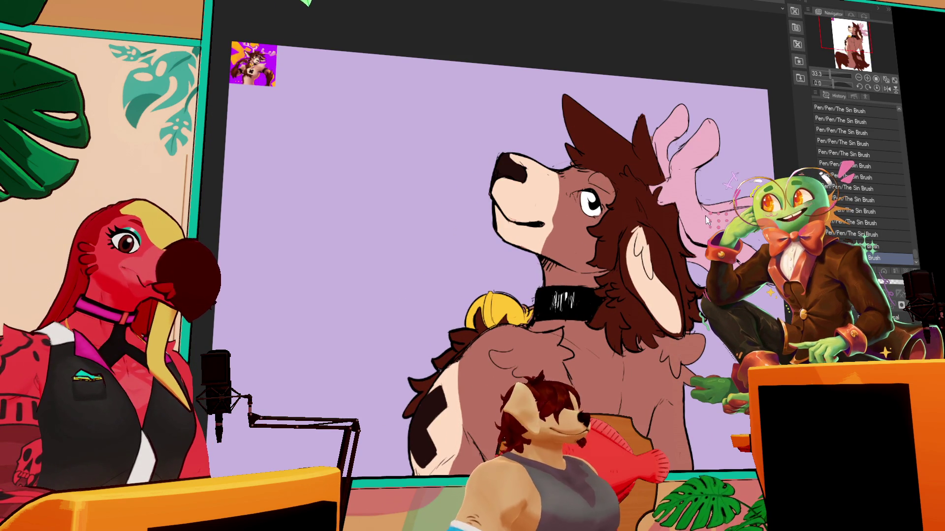
{"action": "scroll", "coordinate": [700, 190], "scroll_direction": "down", "scroll_amount": 3}
{"action": "scroll", "coordinate": [614, 173], "scroll_direction": "down", "scroll_amount": 5}
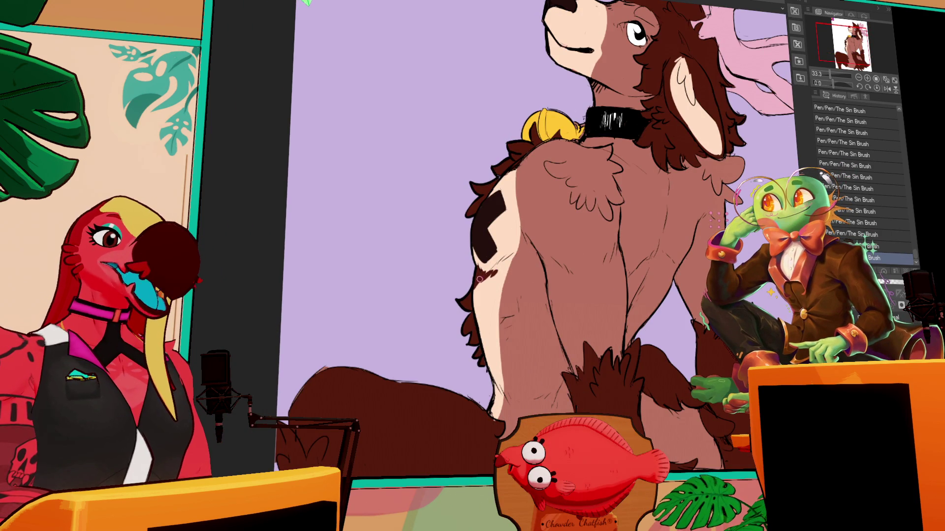
{"action": "key", "text": "ctrl+z"}
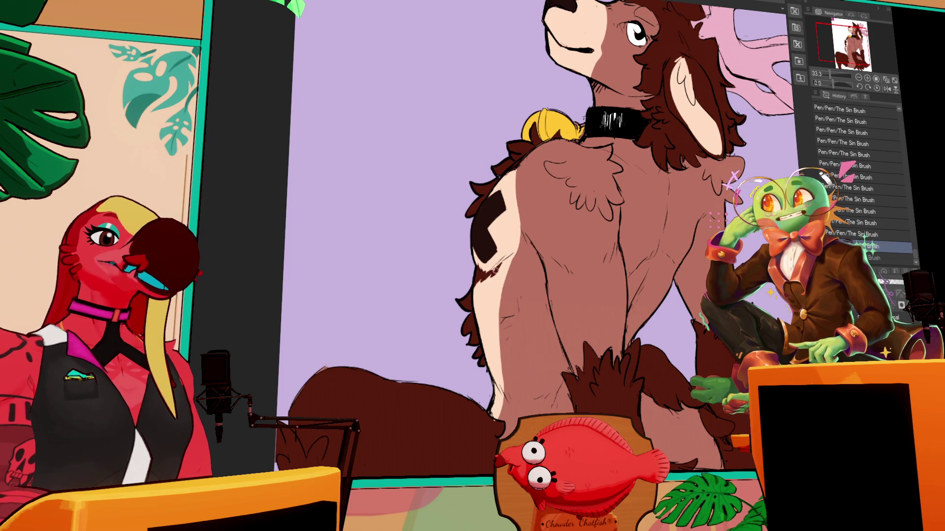
{"action": "key", "text": "ctrl+y"}
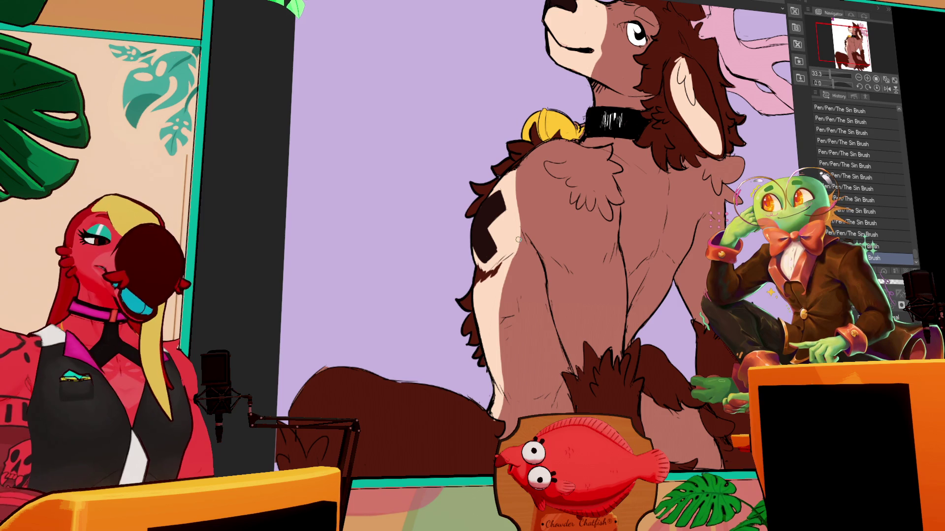
{"action": "mouse_move", "coordinate": [690, 201]}
{"action": "left_mouse_down"}
{"action": "mouse_move", "coordinate": [661, 177]}
{"action": "mouse_move", "coordinate": [708, 217]}
{"action": "left_mouse_up"}
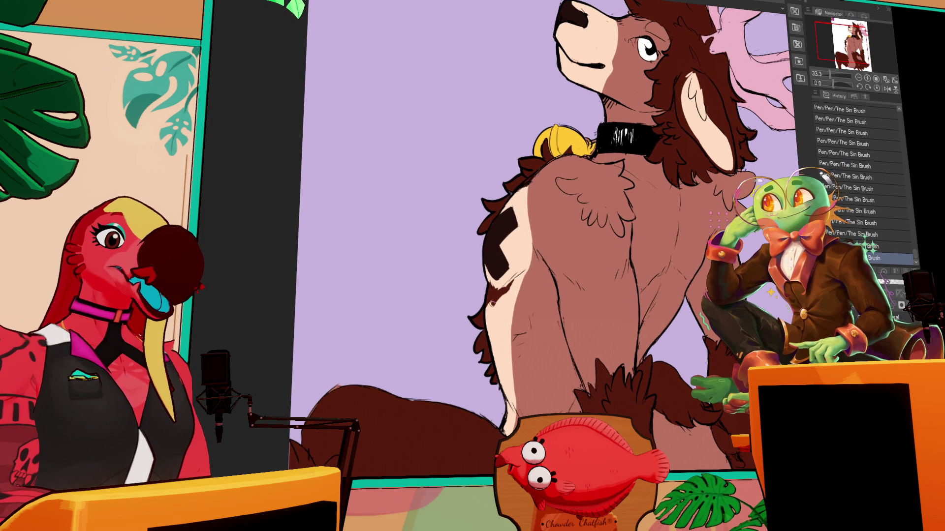
Undo and redo the last brush stroke, then recenter on the deer's head.
{"action": "key", "text": "ctrl+z"}
{"action": "key", "text": "ctrl+y"}
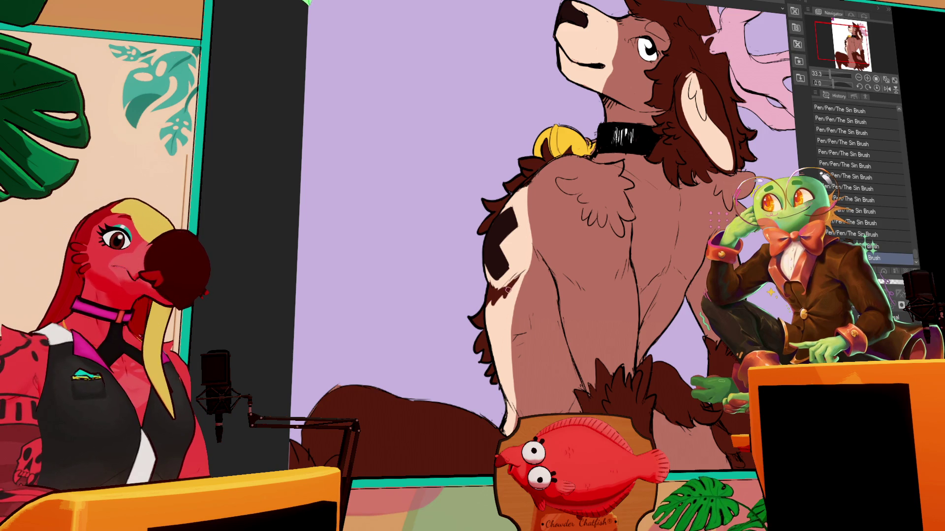
{"action": "left_click_drag", "start_coordinate": [559, 284], "coordinate": [571, 215]}
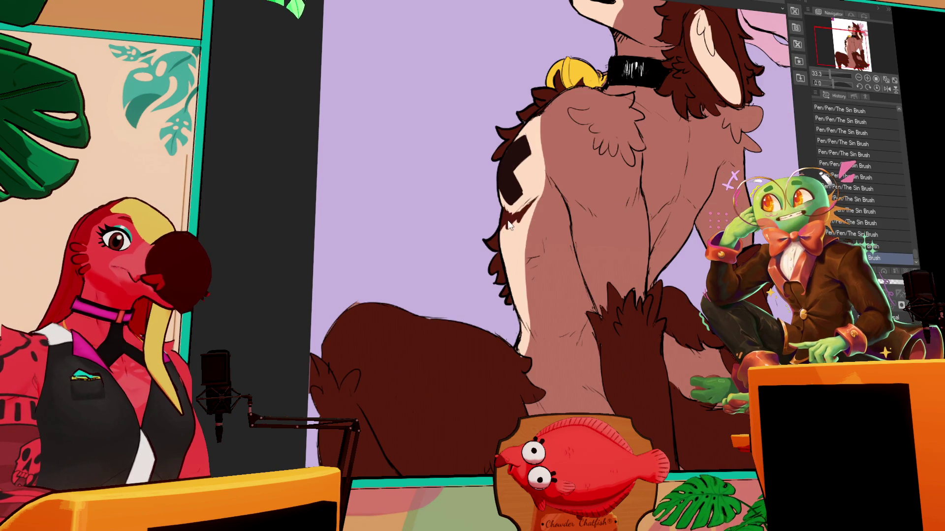
{"action": "mouse_move", "coordinate": [684, 142]}
{"action": "left_mouse_down"}
{"action": "mouse_move", "coordinate": [677, 172]}
{"action": "mouse_move", "coordinate": [630, 228]}
{"action": "mouse_move", "coordinate": [649, 253]}
{"action": "left_mouse_up"}
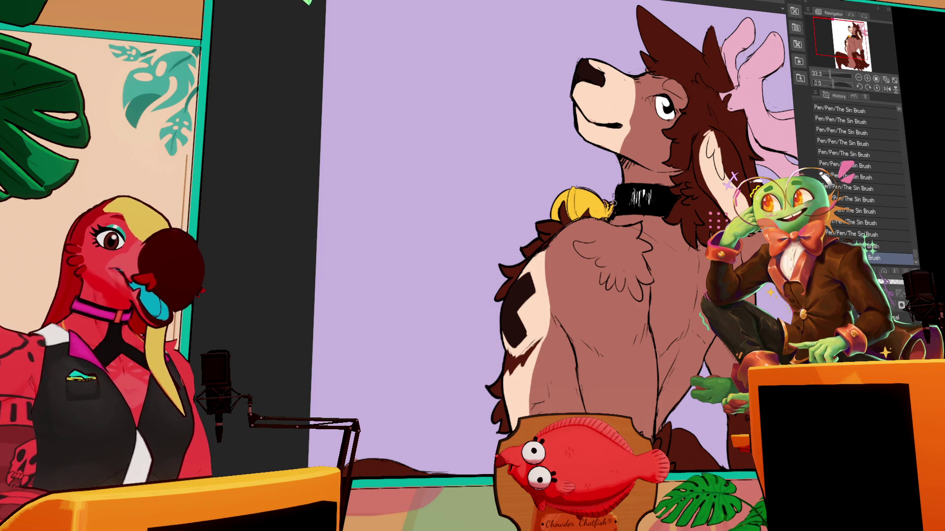
Erase and touch up small lines near the collar and bell.
{"action": "mouse_move", "coordinate": [612, 209]}
{"action": "left_mouse_down"}
{"action": "mouse_move", "coordinate": [603, 200]}
{"action": "mouse_move", "coordinate": [611, 188]}
{"action": "left_mouse_up"}
{"action": "left_click_drag", "start_coordinate": [645, 369], "coordinate": [633, 211]}
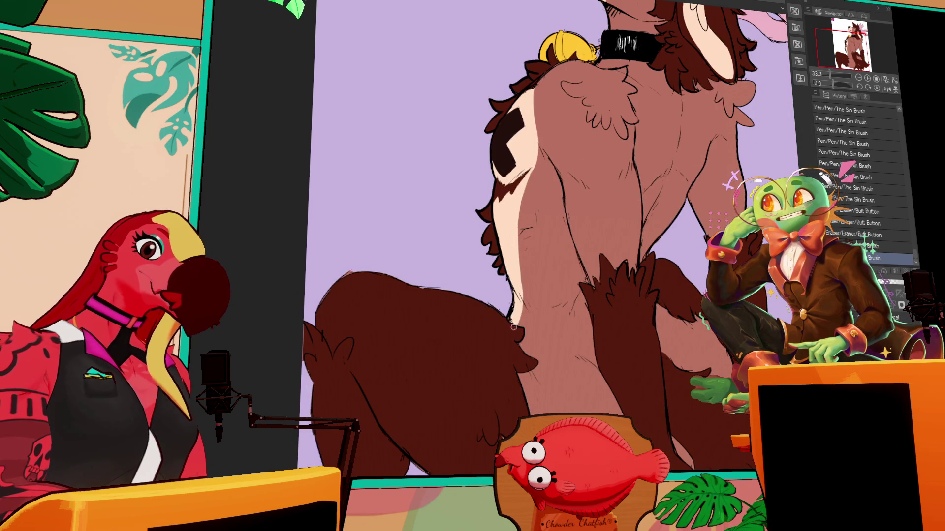
{"action": "left_click_drag", "start_coordinate": [514, 329], "coordinate": [512, 326]}
{"action": "left_click_drag", "start_coordinate": [730, 231], "coordinate": [715, 199]}
{"action": "left_click_drag", "start_coordinate": [725, 142], "coordinate": [687, 216]}
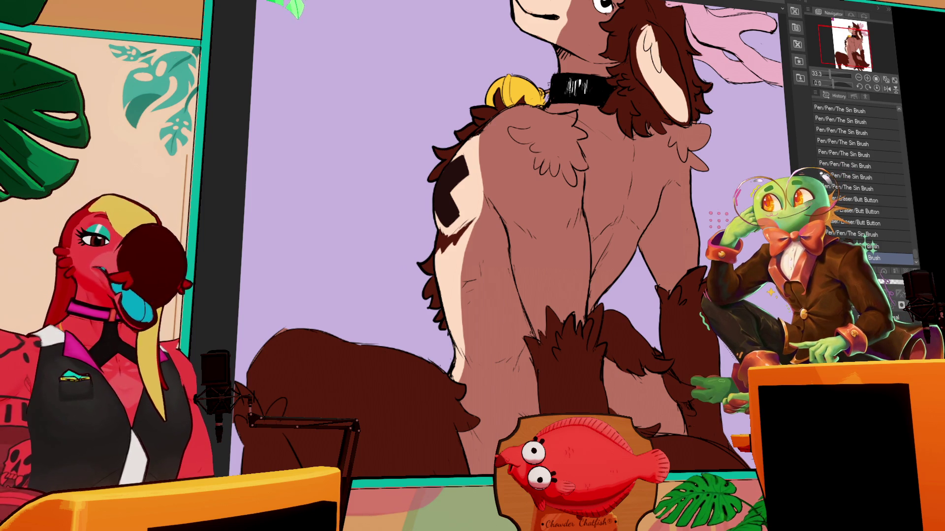
{"action": "left_click_drag", "start_coordinate": [597, 418], "coordinate": [597, 345]}
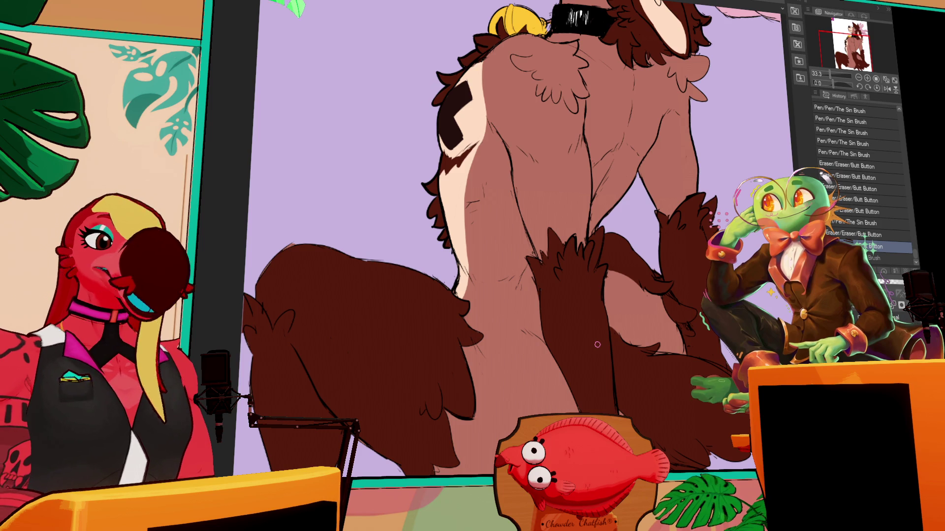
{"action": "left_click_drag", "start_coordinate": [689, 38], "coordinate": [676, 181]}
Toggle undo/redo to compare a short brush stroke on the paw fur.
{"action": "key", "text": "ctrl+y"}
{"action": "key", "text": "ctrl+z"}
{"action": "key", "text": "ctrl+y"}
{"action": "key", "text": "ctrl+z"}
{"action": "key", "text": "ctrl+y"}
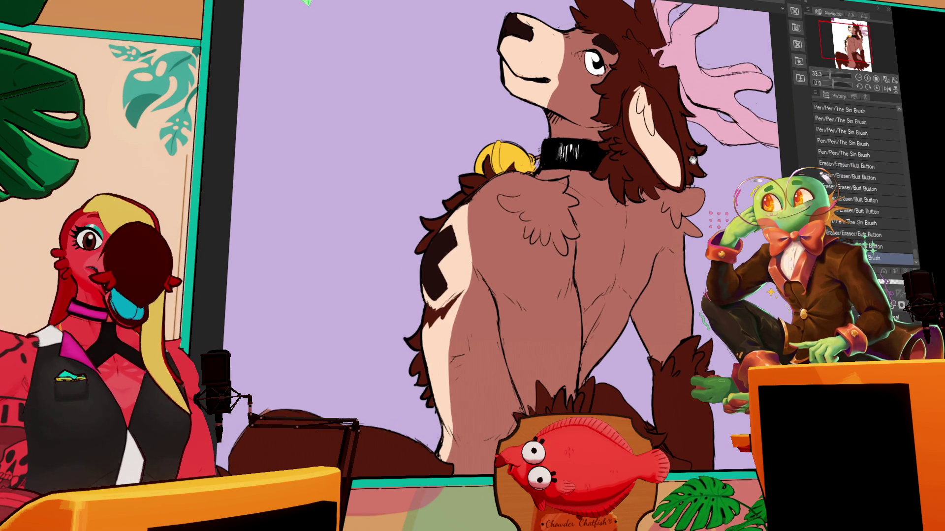
{"action": "scroll", "coordinate": [693, 150], "scroll_direction": "down", "scroll_amount": 4}
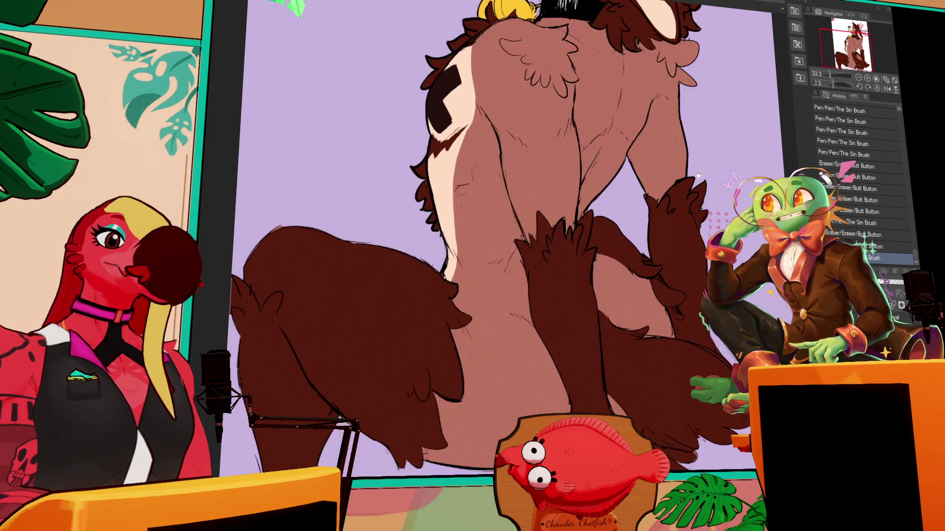
{"action": "scroll", "coordinate": [689, 157], "scroll_direction": "up", "scroll_amount": 1}
{"action": "scroll", "coordinate": [660, 221], "scroll_direction": "up", "scroll_amount": 1}
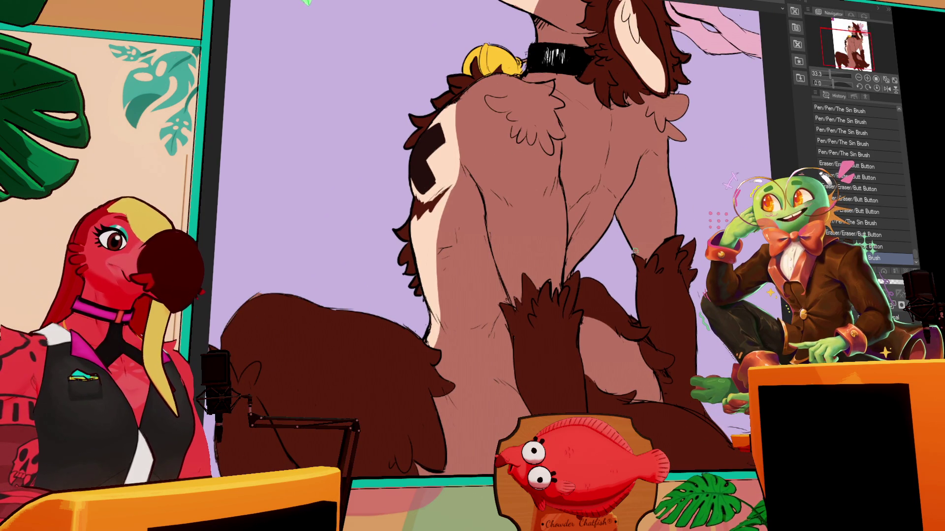
{"action": "left_click_drag", "start_coordinate": [640, 262], "coordinate": [634, 265]}
{"action": "key", "text": "ctrl+z"}
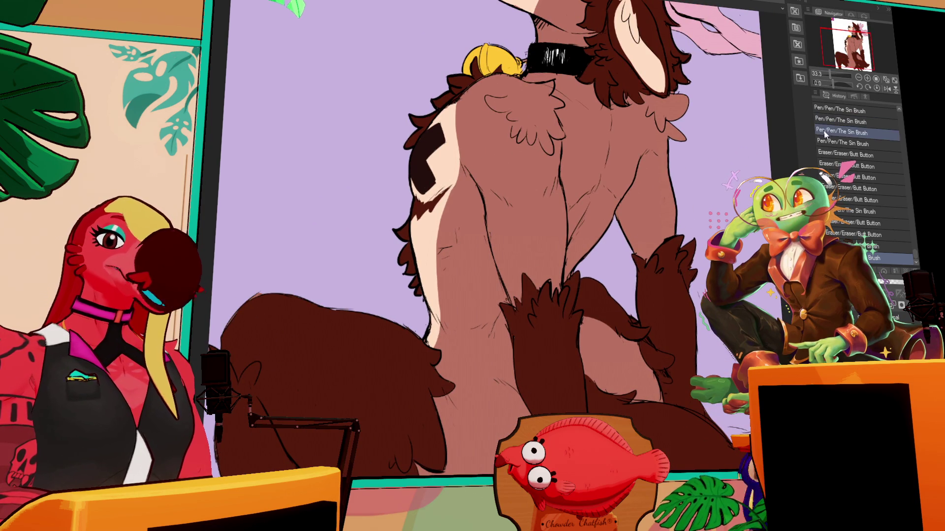
{"action": "key", "text": "ctrl+y"}
Paint small dark fur strokes on the paw with The Sin Brush.
{"action": "scroll", "coordinate": [644, 251], "scroll_direction": "down", "scroll_amount": 1}
{"action": "scroll", "coordinate": [653, 240], "scroll_direction": "down", "scroll_amount": 1}
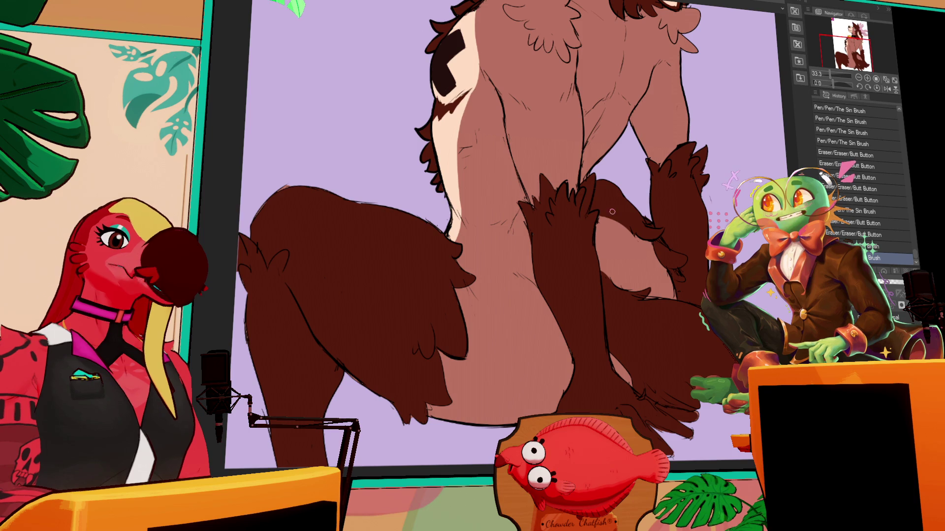
{"action": "left_click_drag", "start_coordinate": [524, 214], "coordinate": [536, 256]}
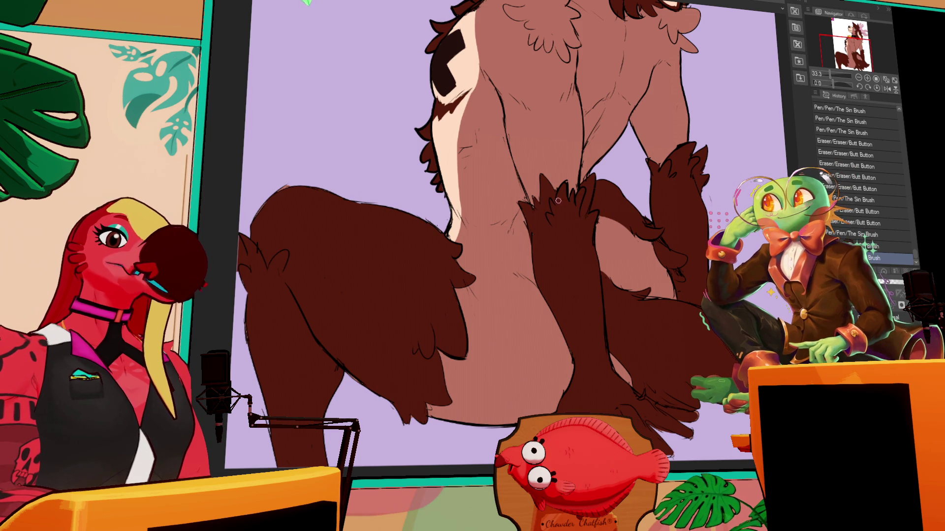
{"action": "left_click_drag", "start_coordinate": [584, 180], "coordinate": [528, 232]}
{"action": "left_click_drag", "start_coordinate": [623, 153], "coordinate": [633, 246]}
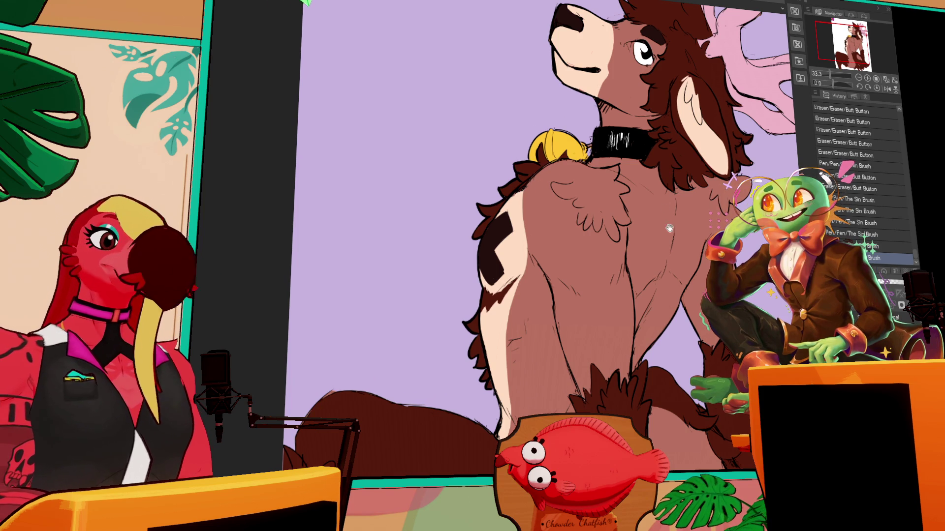
{"action": "scroll", "coordinate": [664, 206], "scroll_direction": "down", "scroll_amount": 1}
{"action": "scroll", "coordinate": [668, 199], "scroll_direction": "down", "scroll_amount": 5}
{"action": "scroll", "coordinate": [668, 199], "scroll_direction": "down", "scroll_amount": 3}
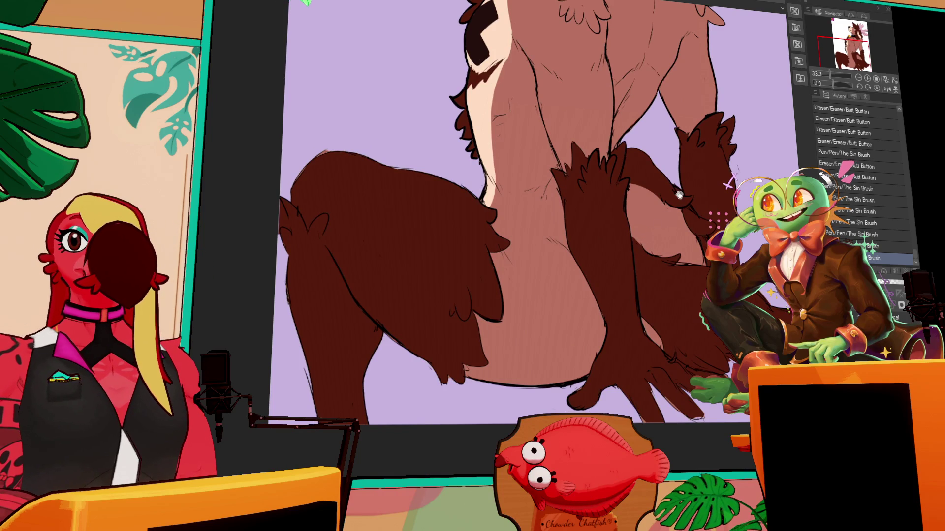
{"action": "scroll", "coordinate": [652, 220], "scroll_direction": "up", "scroll_amount": 1}
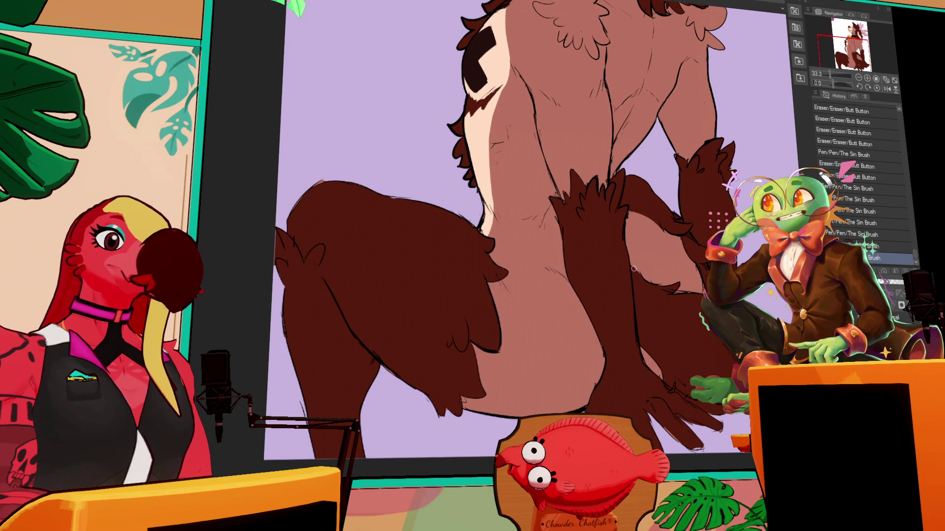
{"action": "left_click_drag", "start_coordinate": [652, 219], "coordinate": [578, 353]}
{"action": "scroll", "coordinate": [692, 191], "scroll_direction": "up", "scroll_amount": 5}
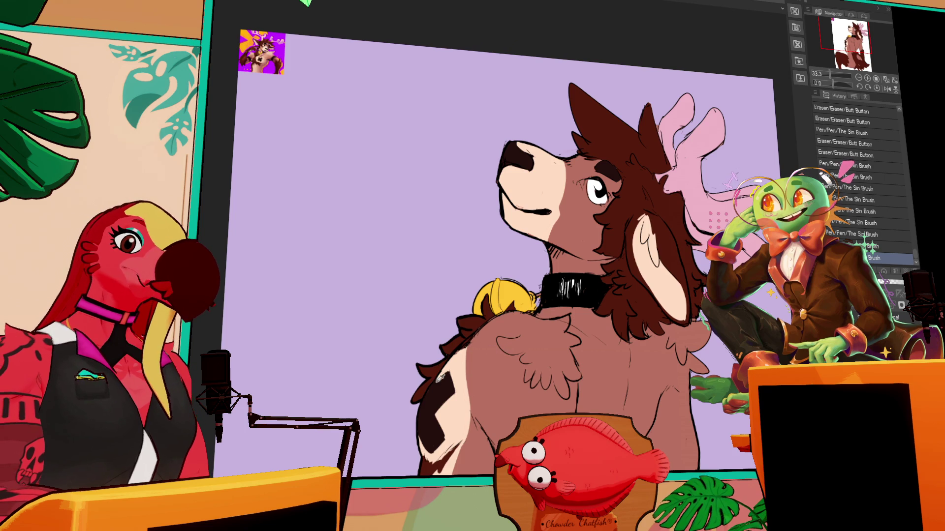
Draw a small dark X mark on the cheek below the eye.
{"action": "mouse_move", "coordinate": [581, 207]}
{"action": "left_mouse_down"}
{"action": "mouse_move", "coordinate": [583, 225]}
{"action": "mouse_move", "coordinate": [593, 215]}
{"action": "left_mouse_up"}
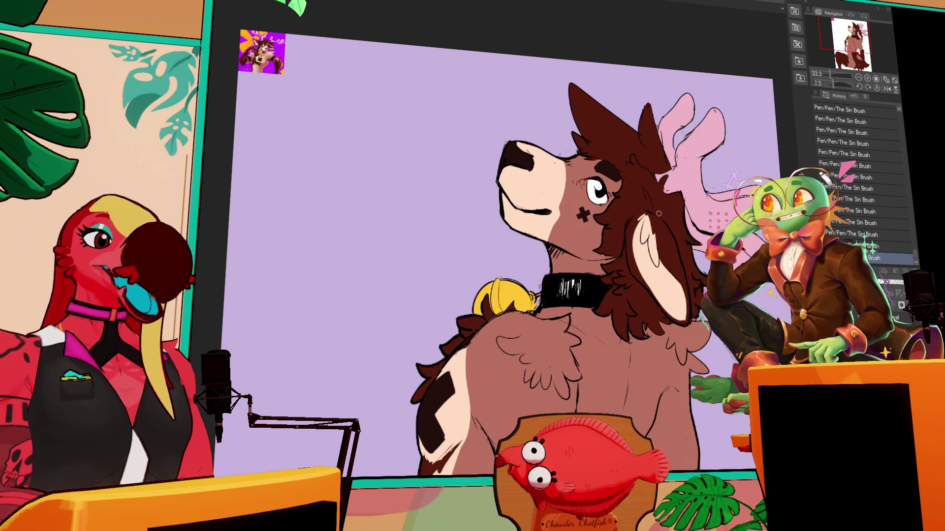
{"action": "scroll", "coordinate": [637, 278], "scroll_direction": "down", "scroll_amount": 1}
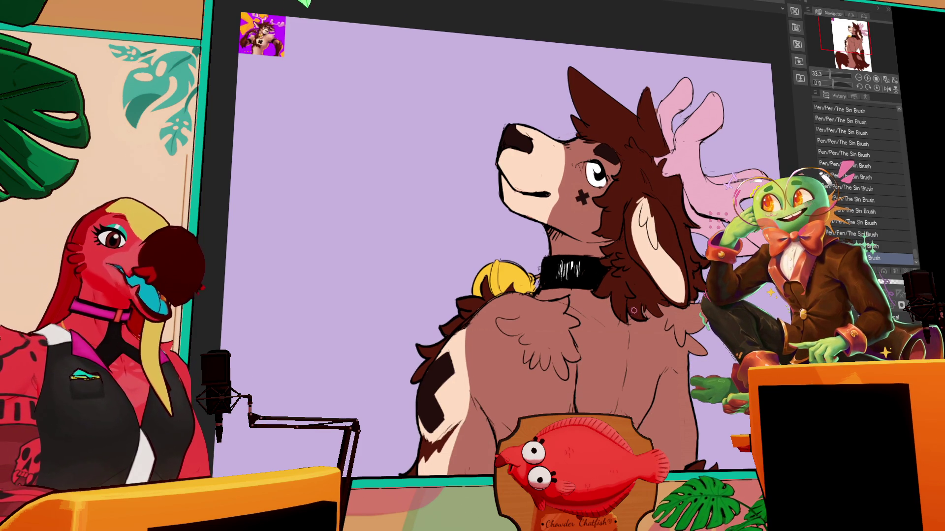
{"action": "scroll", "coordinate": [654, 182], "scroll_direction": "down", "scroll_amount": 1}
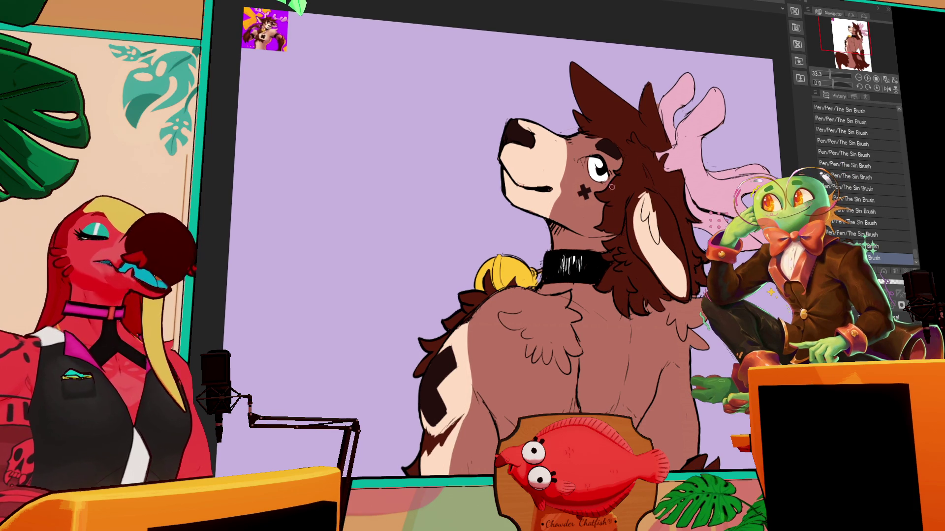
{"action": "scroll", "coordinate": [655, 148], "scroll_direction": "up", "scroll_amount": 1}
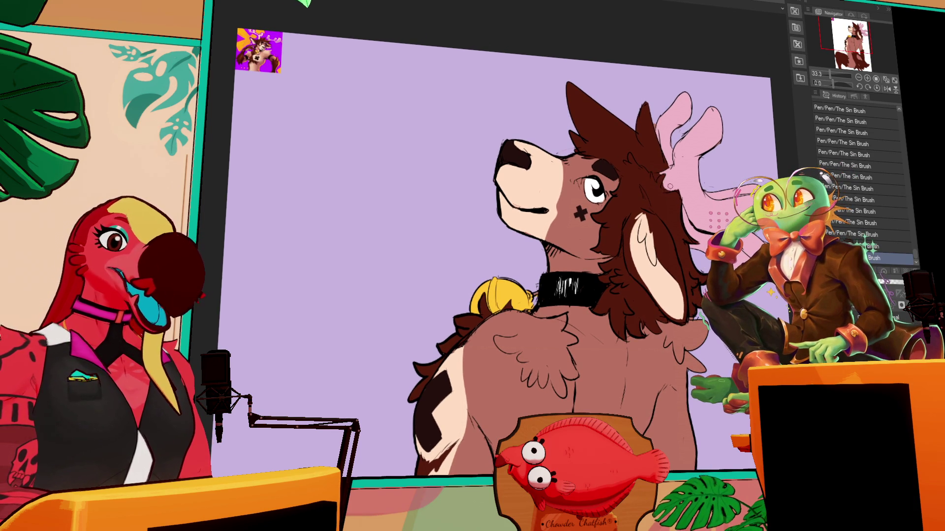
{"action": "left_click_drag", "start_coordinate": [672, 219], "coordinate": [675, 201]}
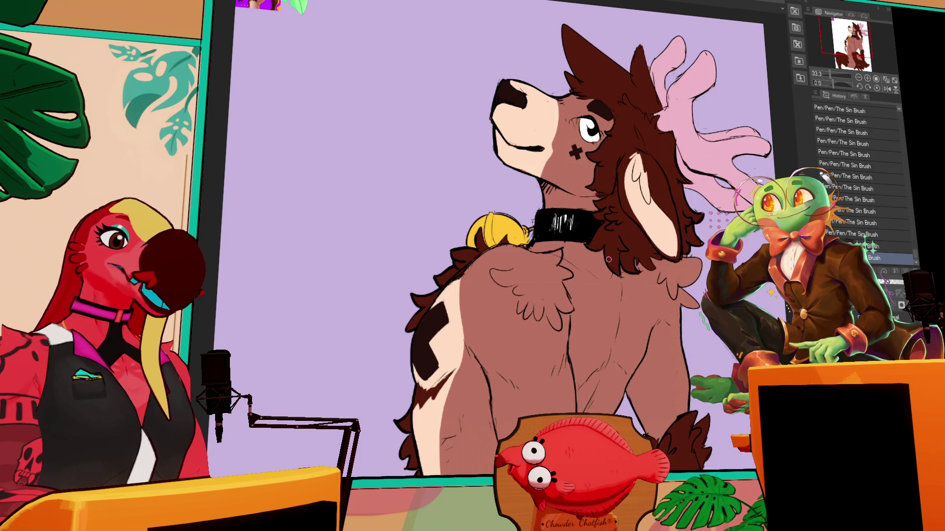
Zoom out to 25% to view the whole seated deer and select the dark brown paw fur.
{"action": "left_click_drag", "start_coordinate": [621, 248], "coordinate": [715, 185]}
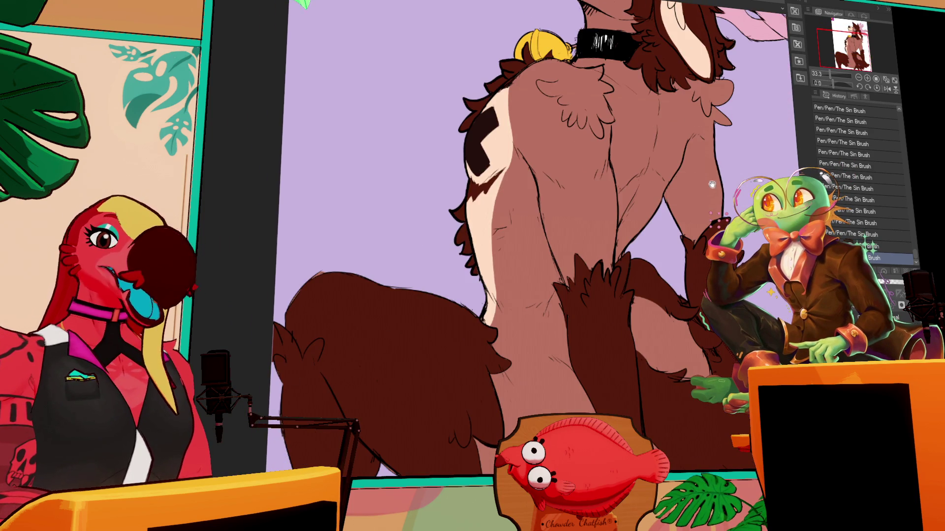
{"action": "scroll", "coordinate": [716, 185], "scroll_direction": "up", "scroll_amount": 5}
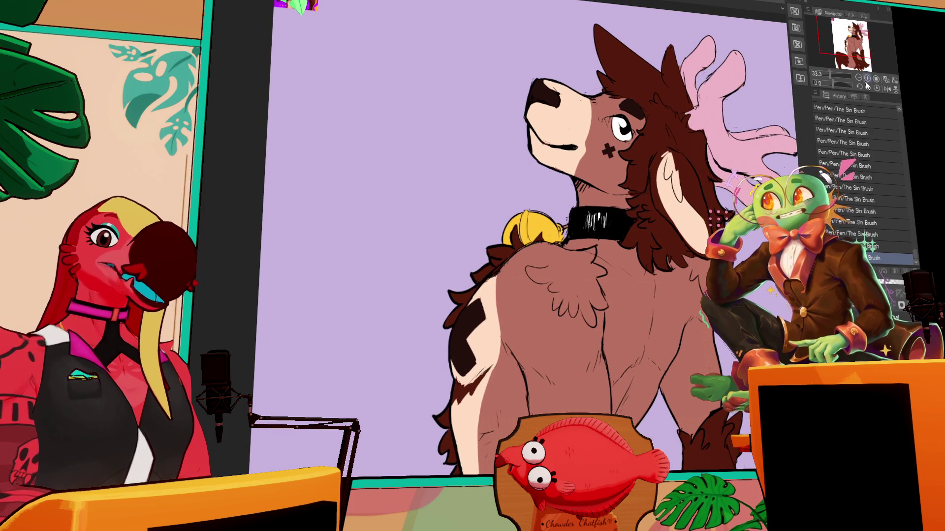
{"action": "left_click", "coordinate": [858, 78]}
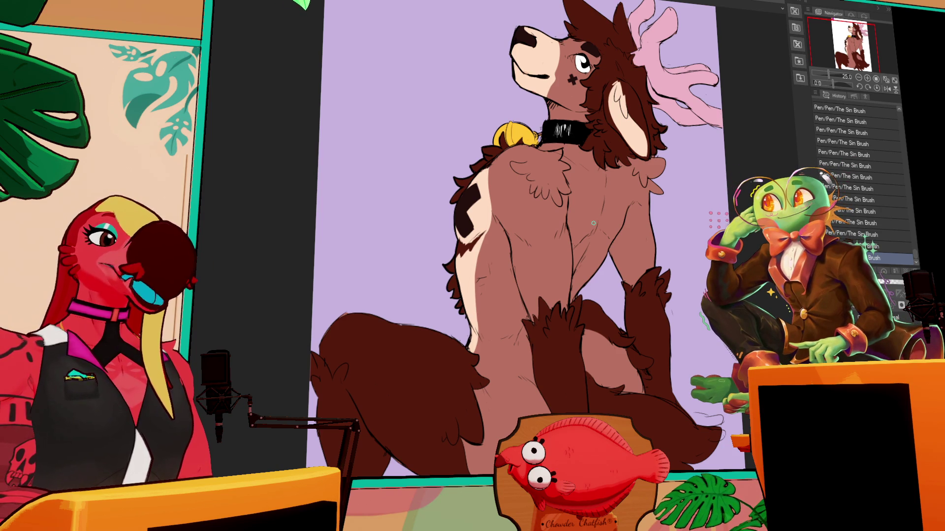
{"action": "scroll", "coordinate": [524, 238], "scroll_direction": "up", "scroll_amount": 2}
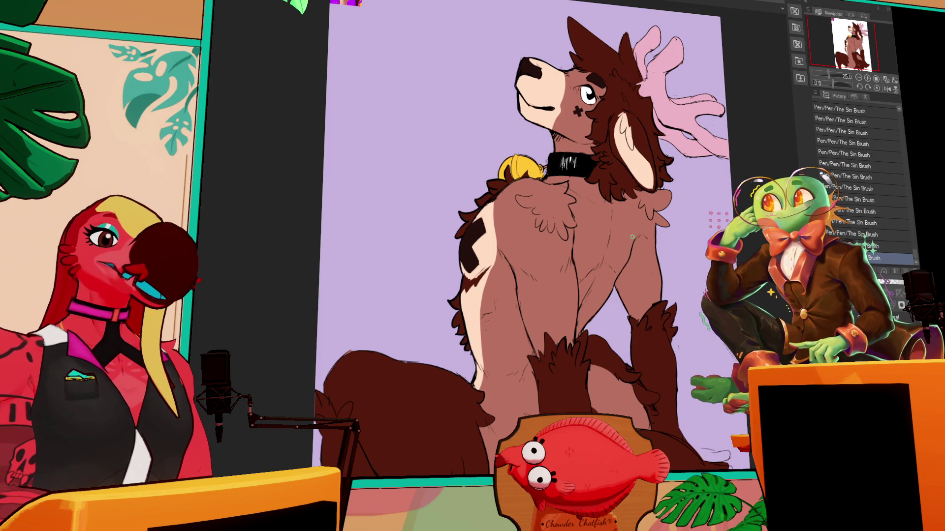
{"action": "scroll", "coordinate": [655, 191], "scroll_direction": "down", "scroll_amount": 3}
{"action": "scroll", "coordinate": [689, 197], "scroll_direction": "down", "scroll_amount": 3}
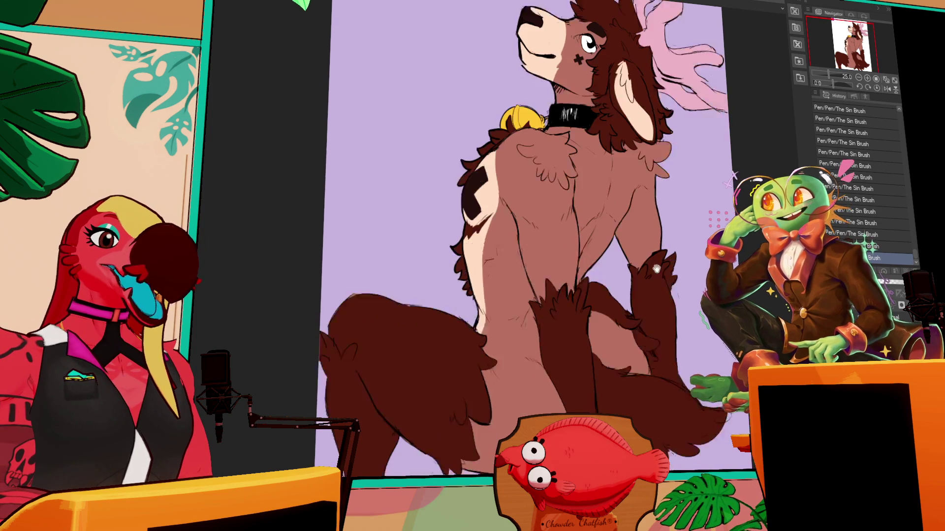
{"action": "left_click_drag", "start_coordinate": [691, 281], "coordinate": [682, 229]}
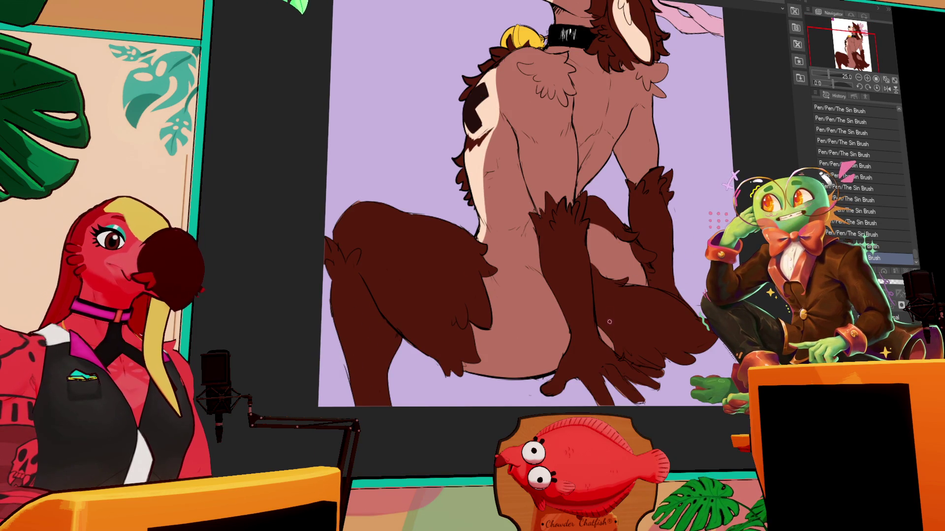
{"action": "left_click", "coordinate": [624, 342]}
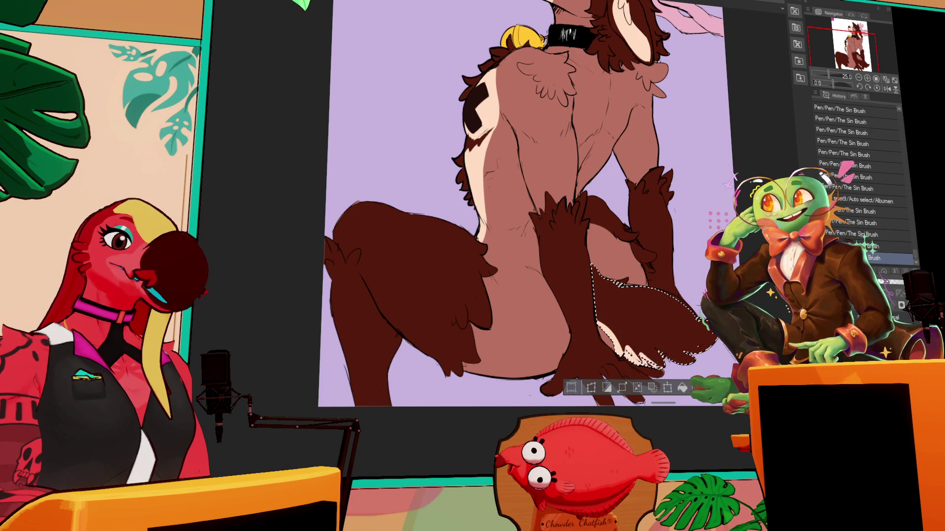
Undo and redo the cream tips on the dark brown paw fur, then clear the paw fur selection.
{"action": "key", "text": "ctrl+z"}
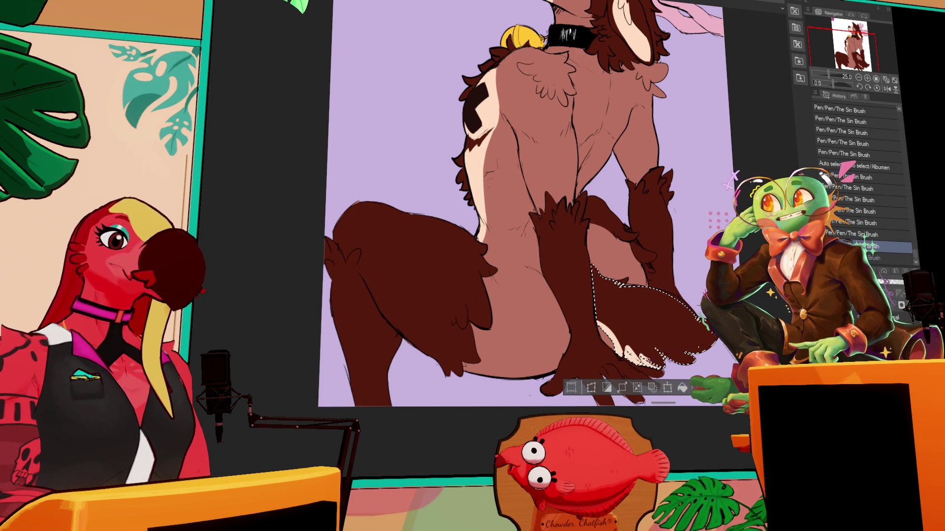
{"action": "key", "text": "ctrl+y"}
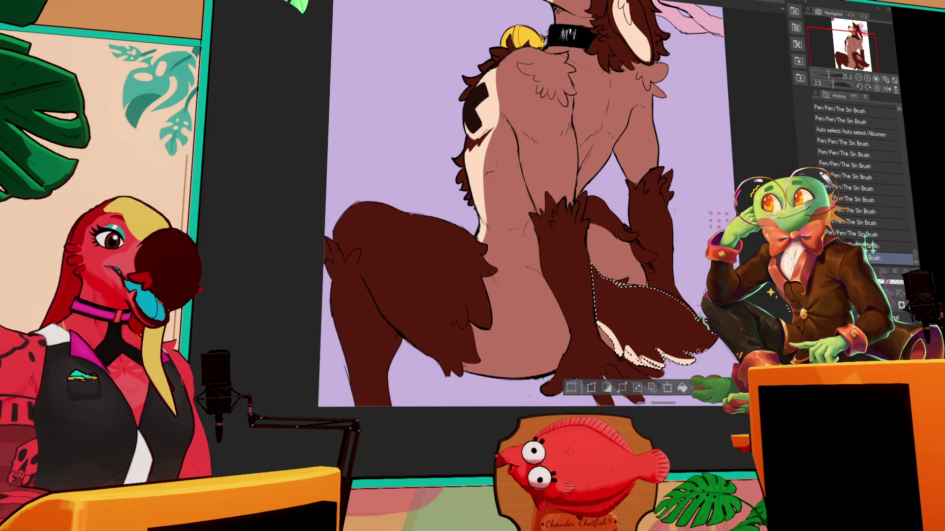
{"action": "key", "text": "ctrl+d"}
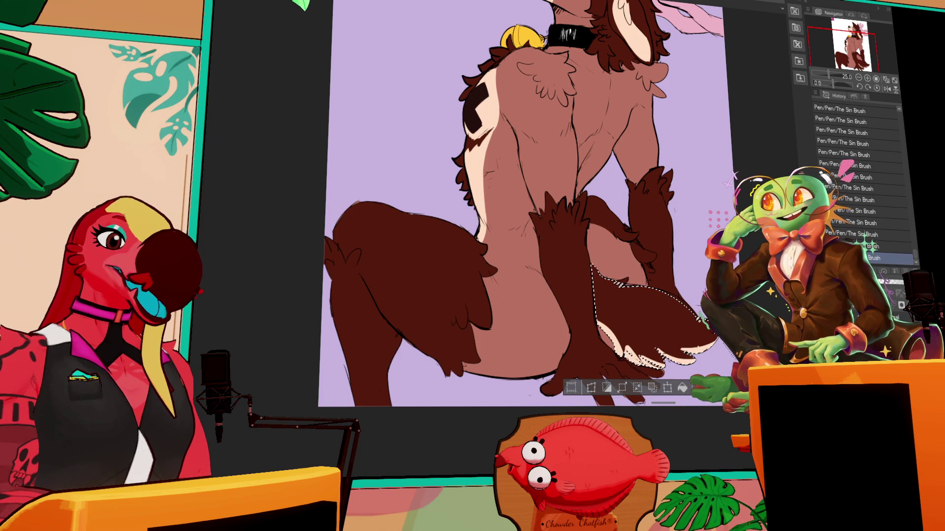
Revert the drawing to an earlier brush stroke from the History panel.
{"action": "left_click_drag", "start_coordinate": [679, 285], "coordinate": [679, 325]}
{"action": "left_click_drag", "start_coordinate": [693, 285], "coordinate": [697, 329]}
{"action": "scroll", "coordinate": [526, 240], "scroll_direction": "down", "scroll_amount": 1}
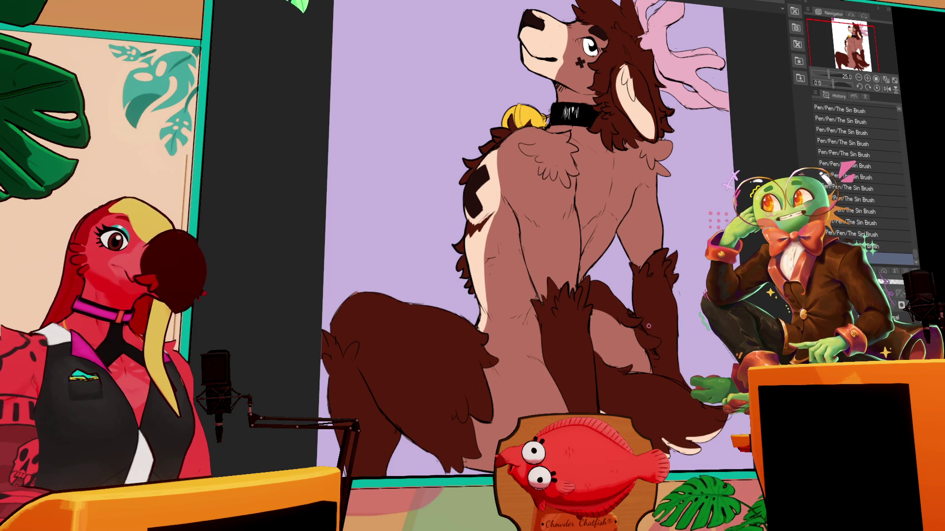
{"action": "left_click_drag", "start_coordinate": [571, 329], "coordinate": [583, 336]}
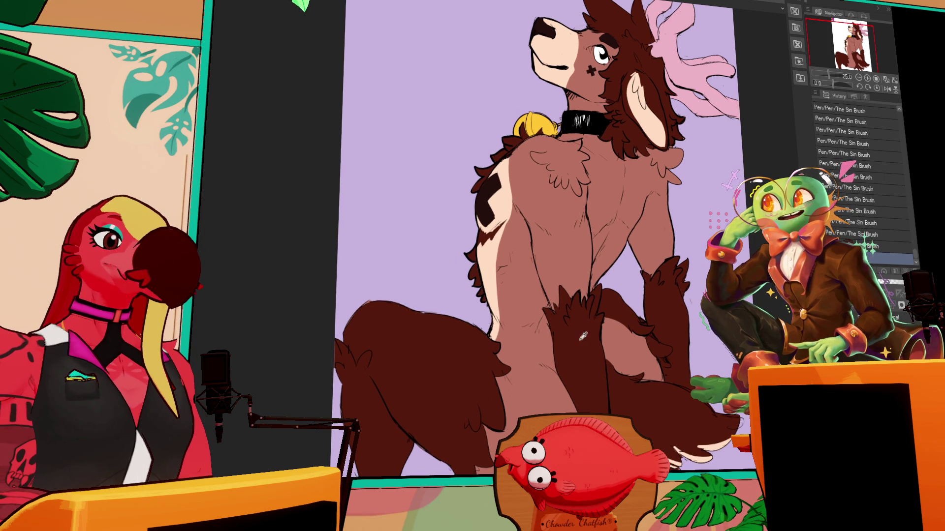
{"action": "mouse_move", "coordinate": [574, 218]}
{"action": "left_mouse_down"}
{"action": "mouse_move", "coordinate": [570, 236]}
{"action": "mouse_move", "coordinate": [586, 221]}
{"action": "mouse_move", "coordinate": [564, 245]}
{"action": "left_mouse_up"}
{"action": "left_click_drag", "start_coordinate": [738, 228], "coordinate": [736, 163]}
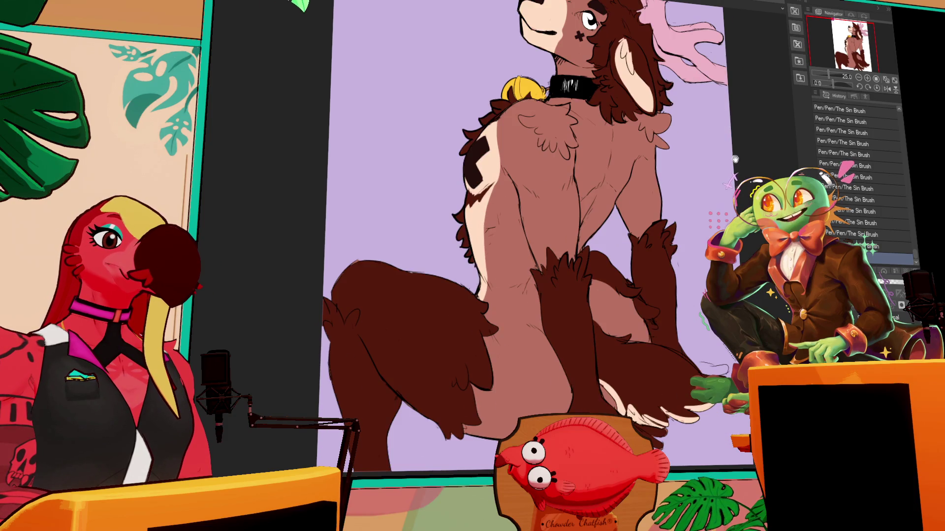
{"action": "left_click", "coordinate": [858, 154]}
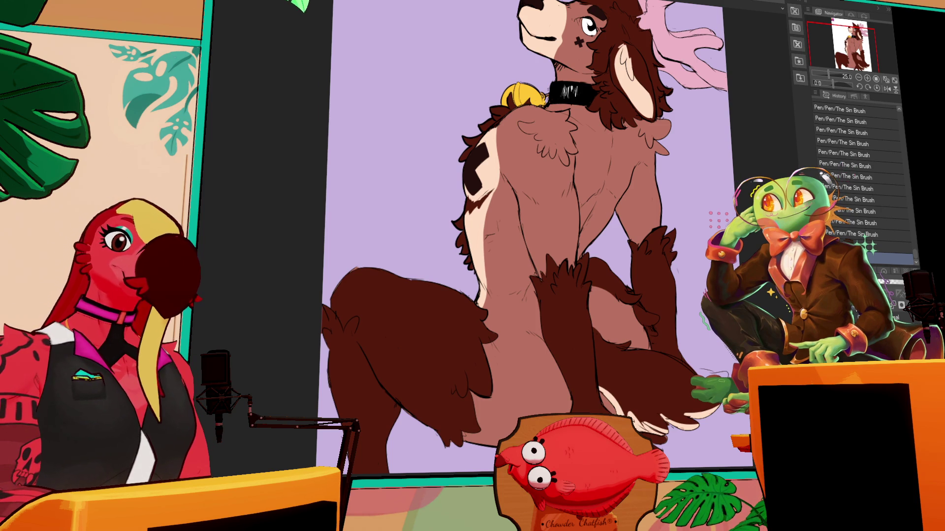
{"action": "left_click_drag", "start_coordinate": [702, 351], "coordinate": [793, 241]}
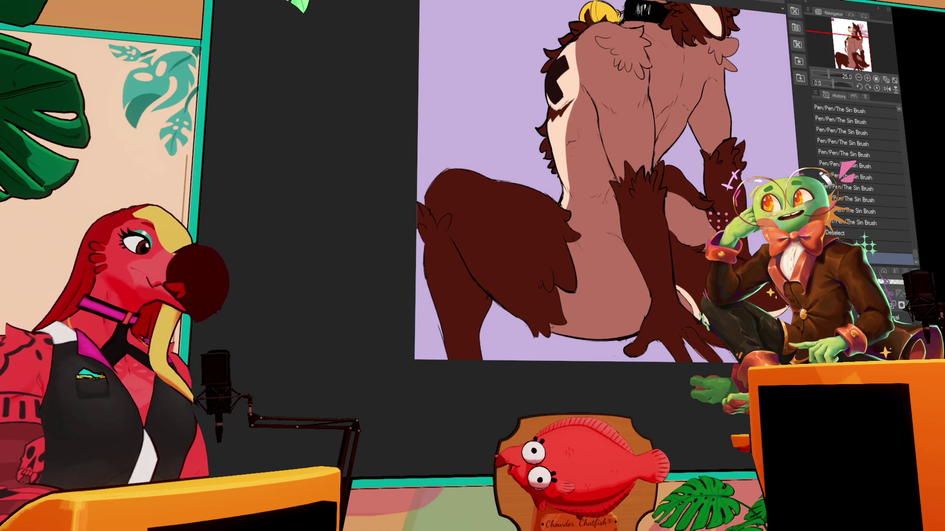
Outline the cushion's curve under the seated deer and fill it solid blue.
{"action": "left_click_drag", "start_coordinate": [503, 313], "coordinate": [463, 358]}
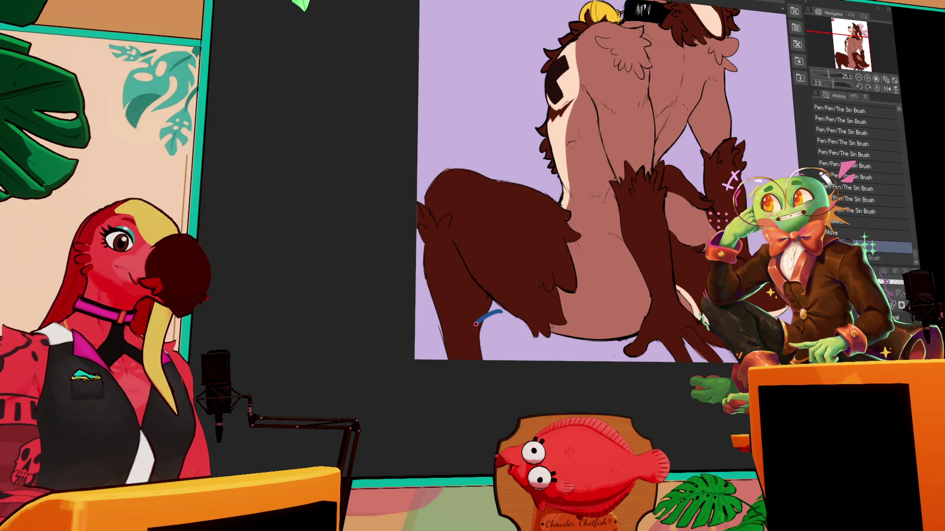
{"action": "key", "text": "ctrl+z"}
{"action": "left_click_drag", "start_coordinate": [482, 297], "coordinate": [329, 331]}
{"action": "left_click_drag", "start_coordinate": [320, 373], "coordinate": [358, 351]}
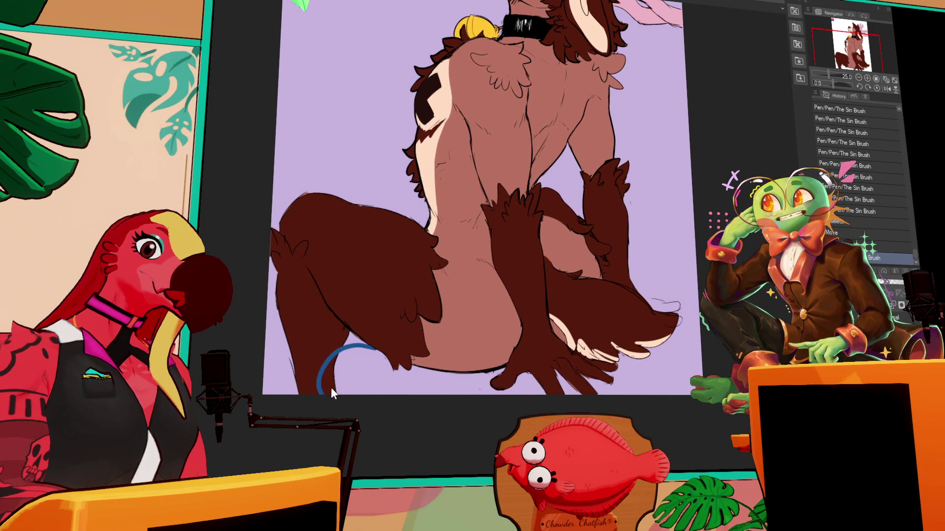
{"action": "mouse_move", "coordinate": [328, 381]}
{"action": "left_mouse_down"}
{"action": "mouse_move", "coordinate": [352, 349]}
{"action": "mouse_move", "coordinate": [387, 348]}
{"action": "mouse_move", "coordinate": [428, 325]}
{"action": "mouse_move", "coordinate": [393, 329]}
{"action": "mouse_move", "coordinate": [414, 329]}
{"action": "mouse_move", "coordinate": [408, 345]}
{"action": "mouse_move", "coordinate": [433, 369]}
{"action": "mouse_move", "coordinate": [422, 363]}
{"action": "left_mouse_up"}
Paint more blue into the cushion's right side inside a selection, then deselect.
{"action": "left_click", "coordinate": [386, 348]}
{"action": "mouse_move", "coordinate": [487, 327]}
{"action": "left_mouse_down"}
{"action": "mouse_move", "coordinate": [454, 362]}
{"action": "mouse_move", "coordinate": [494, 368]}
{"action": "mouse_move", "coordinate": [489, 340]}
{"action": "mouse_move", "coordinate": [541, 356]}
{"action": "mouse_move", "coordinate": [560, 344]}
{"action": "left_mouse_up"}
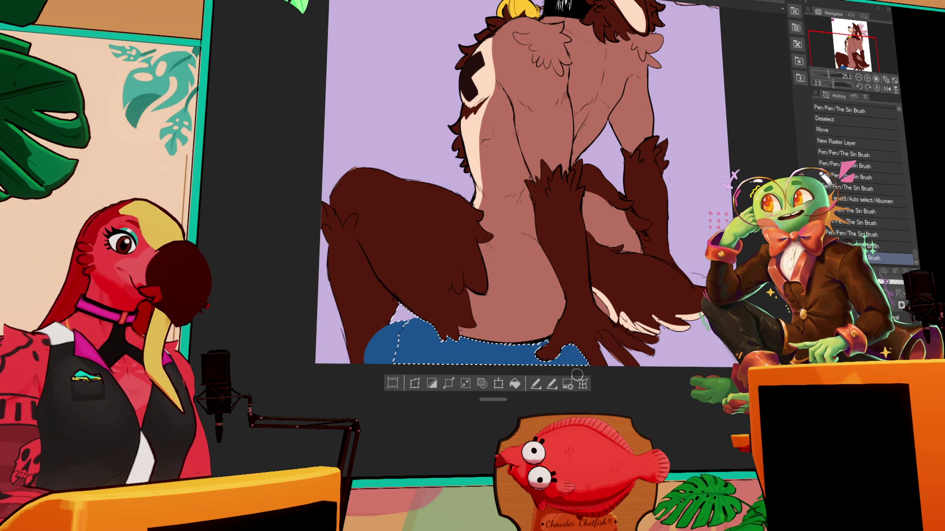
{"action": "key", "text": "ctrl+d"}
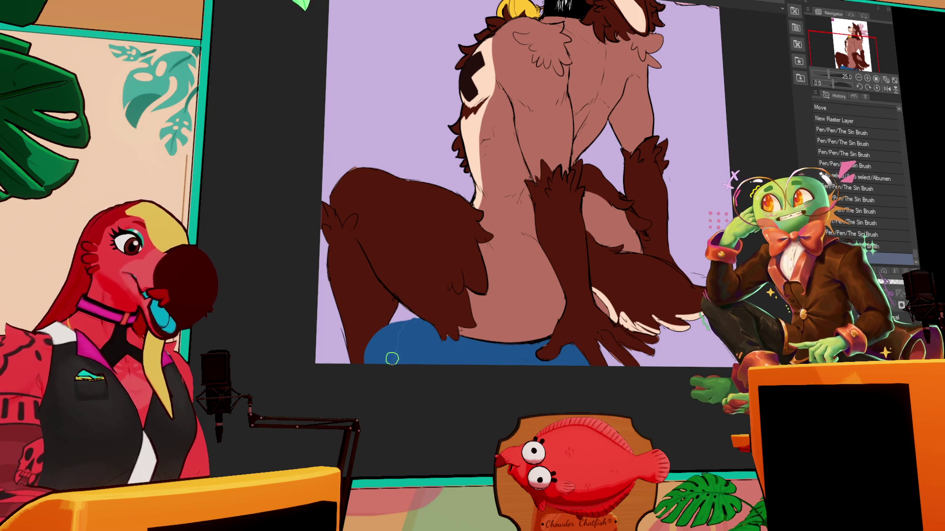
{"action": "mouse_move", "coordinate": [389, 341]}
{"action": "left_mouse_down"}
{"action": "mouse_move", "coordinate": [411, 320]}
{"action": "mouse_move", "coordinate": [391, 325]}
{"action": "mouse_move", "coordinate": [420, 326]}
{"action": "left_mouse_up"}
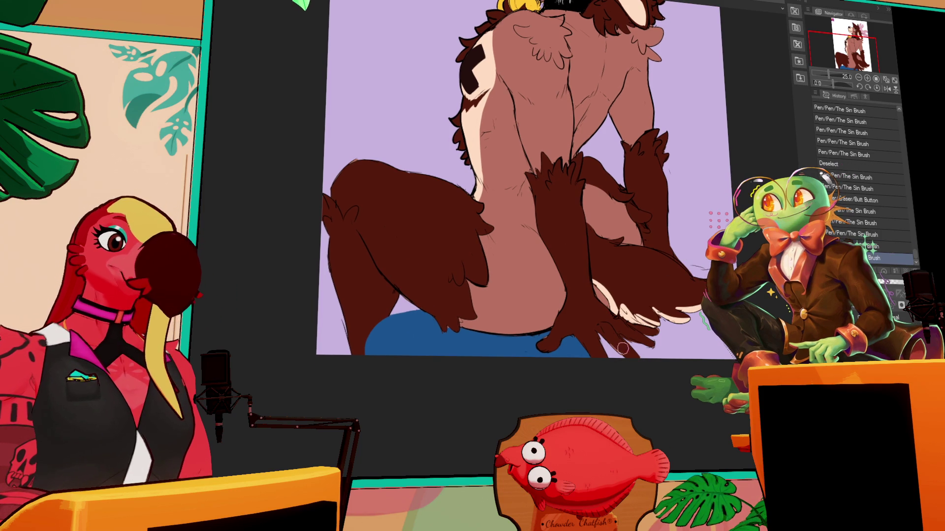
Select the background area right of the cushion, paint it blue, and deselect.
{"action": "left_click_drag", "start_coordinate": [621, 350], "coordinate": [607, 333]}
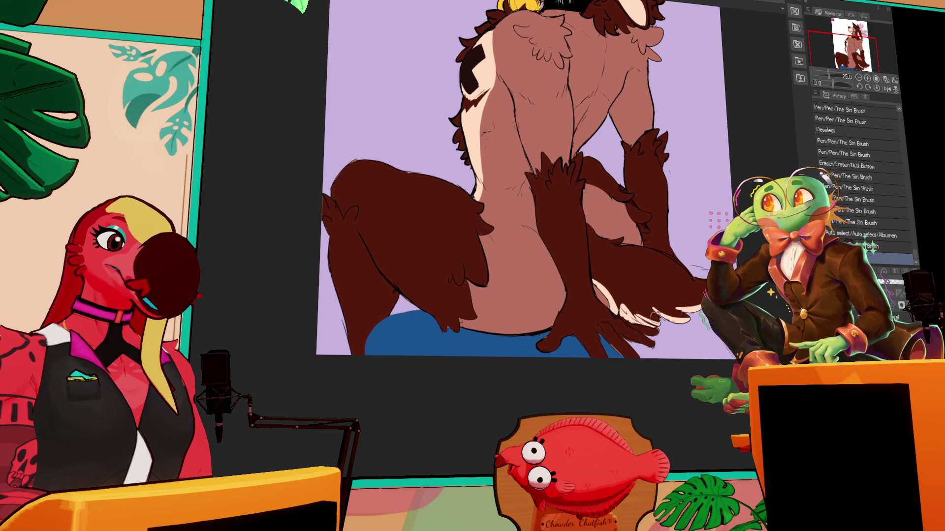
{"action": "left_click", "coordinate": [644, 345]}
{"action": "mouse_move", "coordinate": [658, 328]}
{"action": "left_mouse_down"}
{"action": "mouse_move", "coordinate": [686, 354]}
{"action": "mouse_move", "coordinate": [649, 336]}
{"action": "left_mouse_up"}
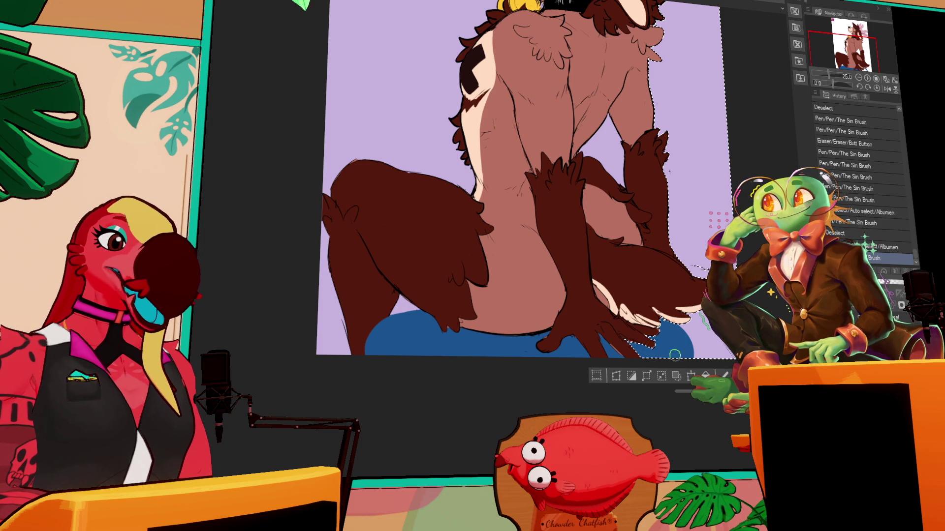
{"action": "key", "text": "ctrl+d"}
Add small blue strokes near the cushion, undo two of them, and redo a touch-up.
{"action": "left_click_drag", "start_coordinate": [673, 206], "coordinate": [676, 172]}
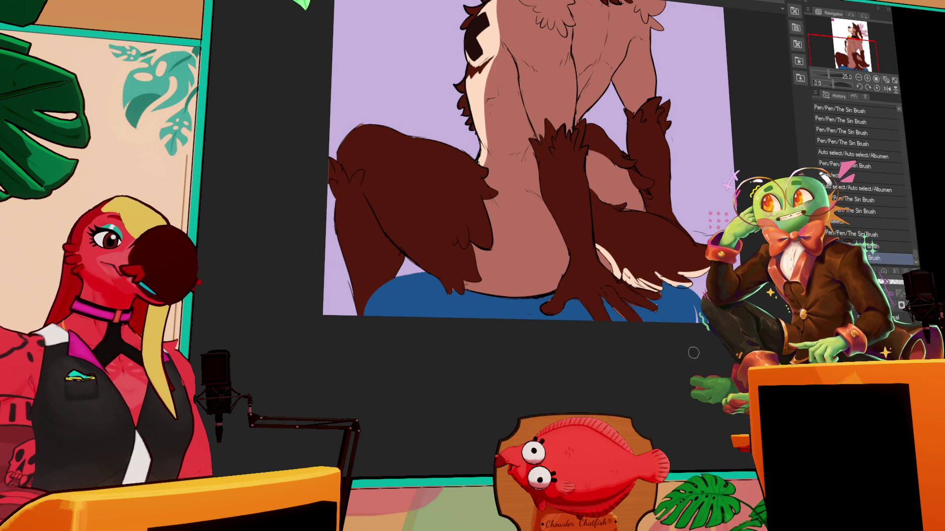
{"action": "left_click_drag", "start_coordinate": [679, 292], "coordinate": [684, 296]}
{"action": "scroll", "coordinate": [685, 296], "scroll_direction": "up", "scroll_amount": 5}
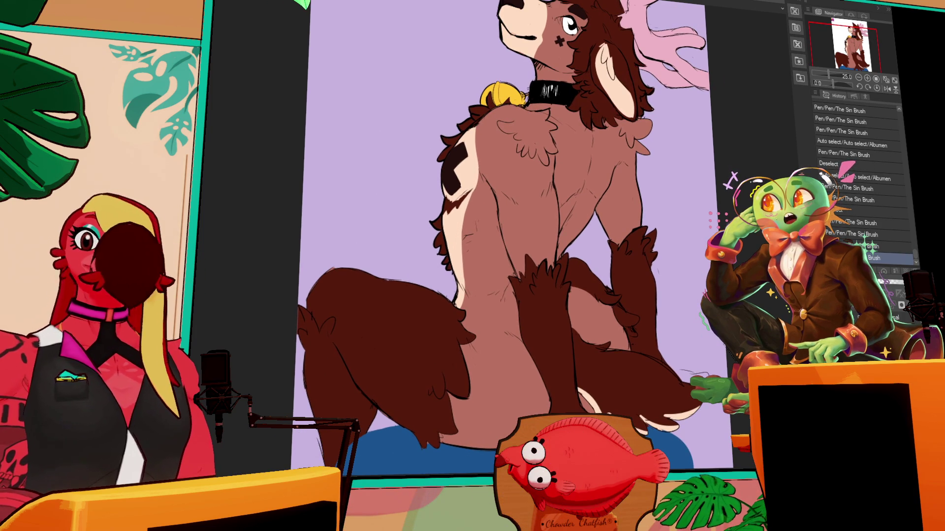
{"action": "scroll", "coordinate": [512, 232], "scroll_direction": "down", "scroll_amount": 1}
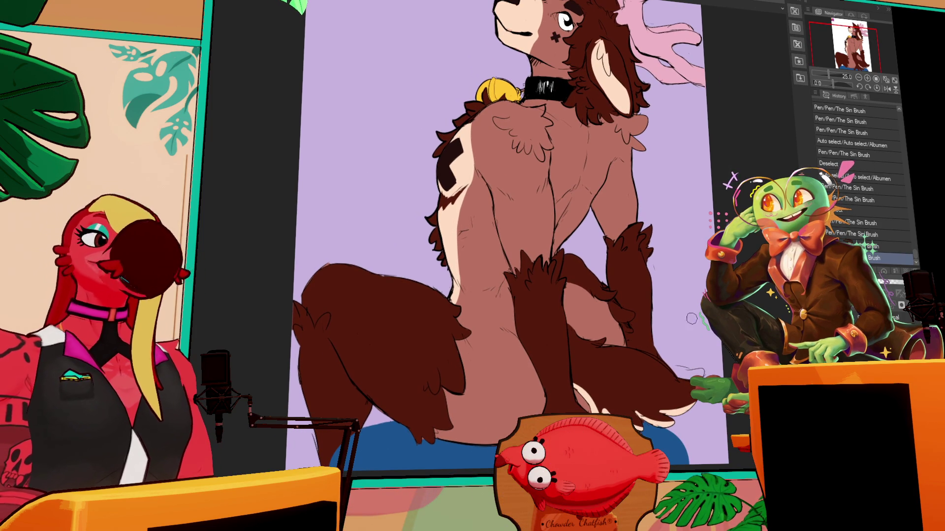
{"action": "mouse_move", "coordinate": [691, 370]}
{"action": "left_mouse_down"}
{"action": "mouse_move", "coordinate": [669, 371]}
{"action": "mouse_move", "coordinate": [668, 353]}
{"action": "left_mouse_up"}
{"action": "key", "text": "ctrl+z"}
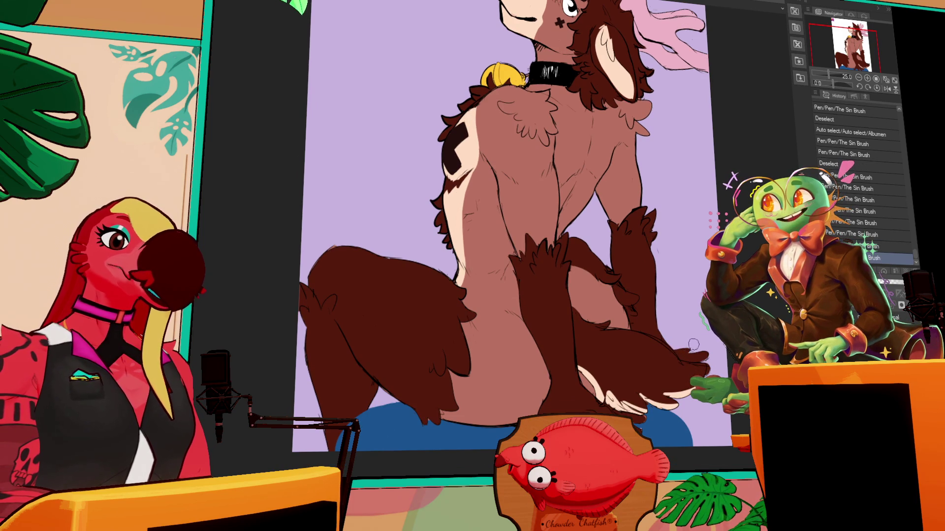
{"action": "key", "text": "ctrl+z"}
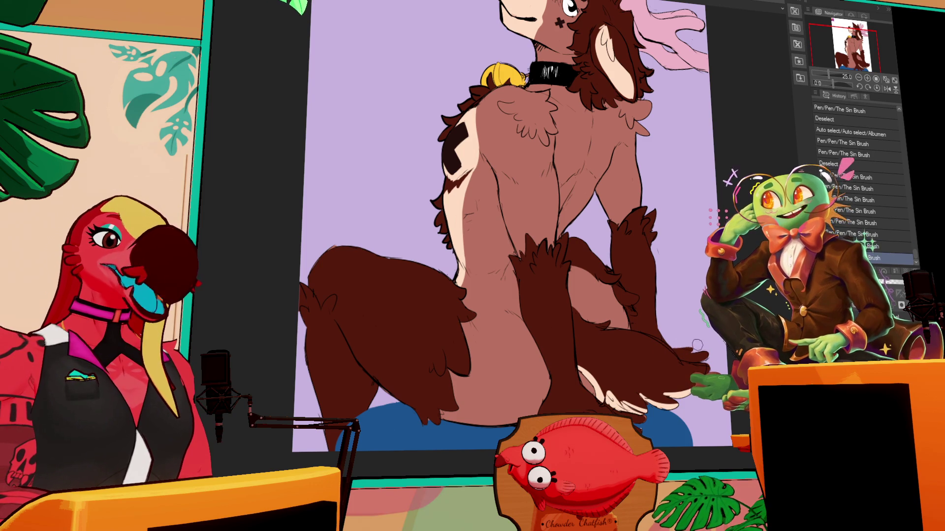
{"action": "left_click_drag", "start_coordinate": [694, 348], "coordinate": [691, 351]}
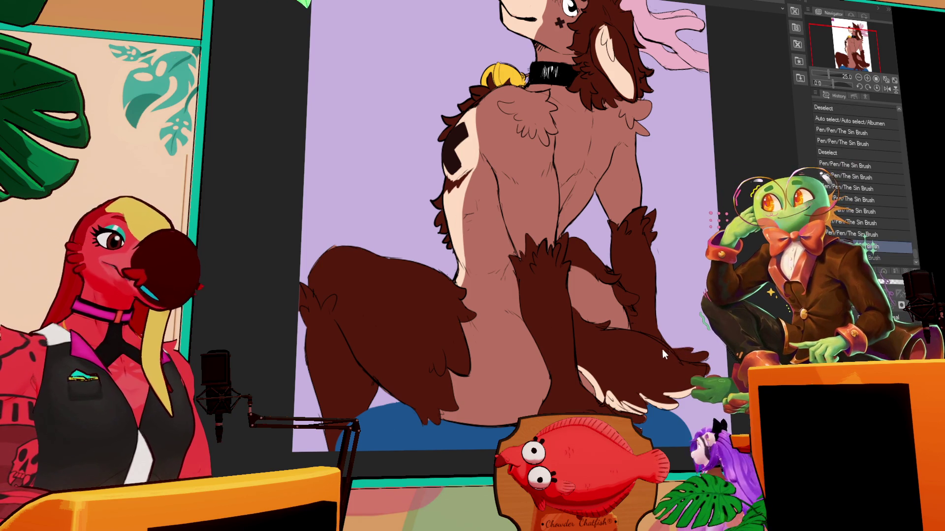
Redo the small touch-up stroke and add another blue stroke along the cushion's lower edge.
{"action": "key", "text": "ctrl+z"}
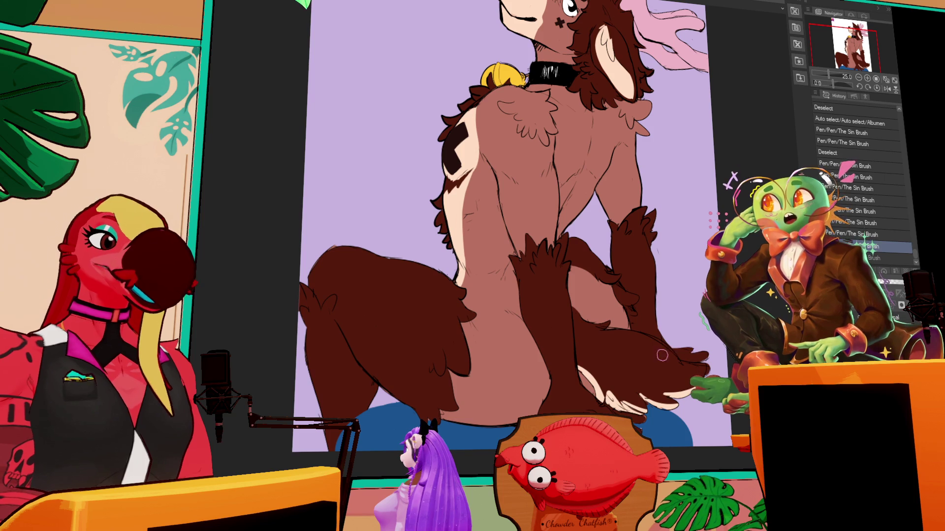
{"action": "left_click_drag", "start_coordinate": [689, 351], "coordinate": [693, 353]}
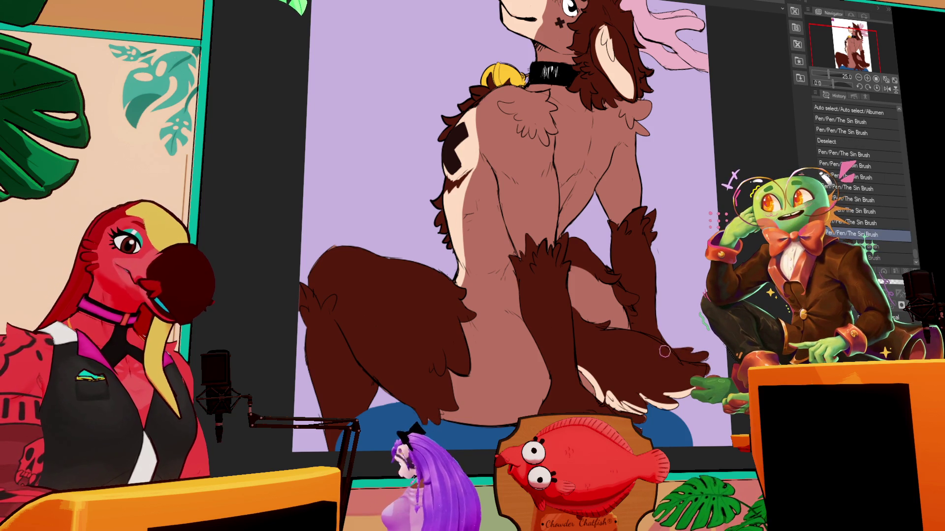
{"action": "scroll", "coordinate": [694, 355], "scroll_direction": "down", "scroll_amount": 1}
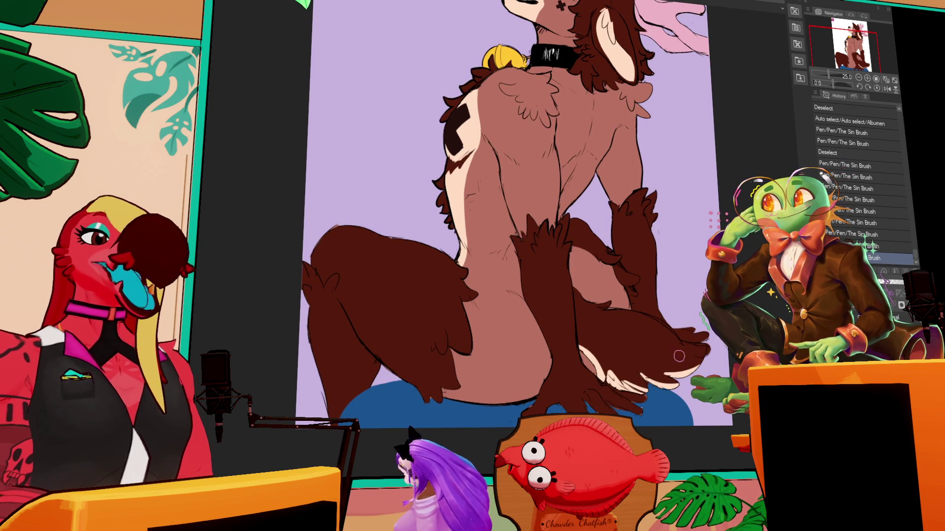
{"action": "left_click_drag", "start_coordinate": [604, 402], "coordinate": [645, 394]}
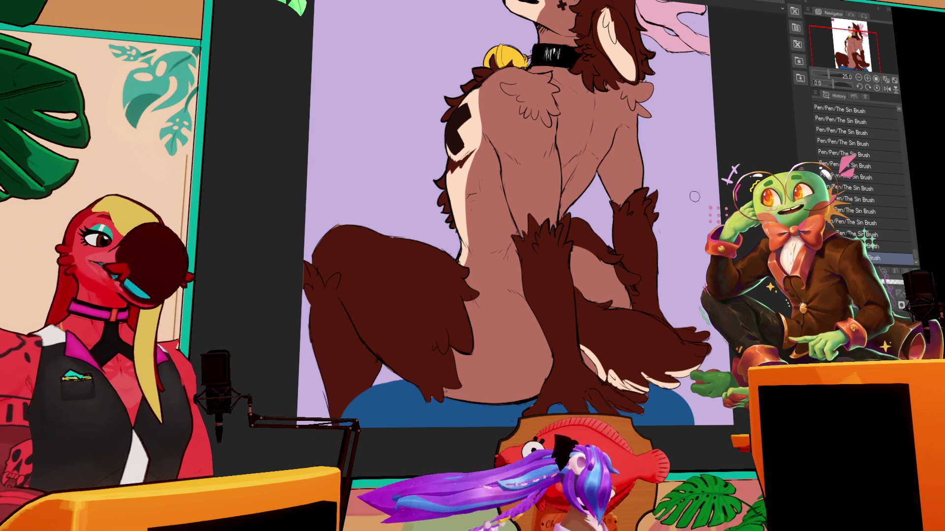
{"action": "scroll", "coordinate": [658, 175], "scroll_direction": "down", "scroll_amount": 2}
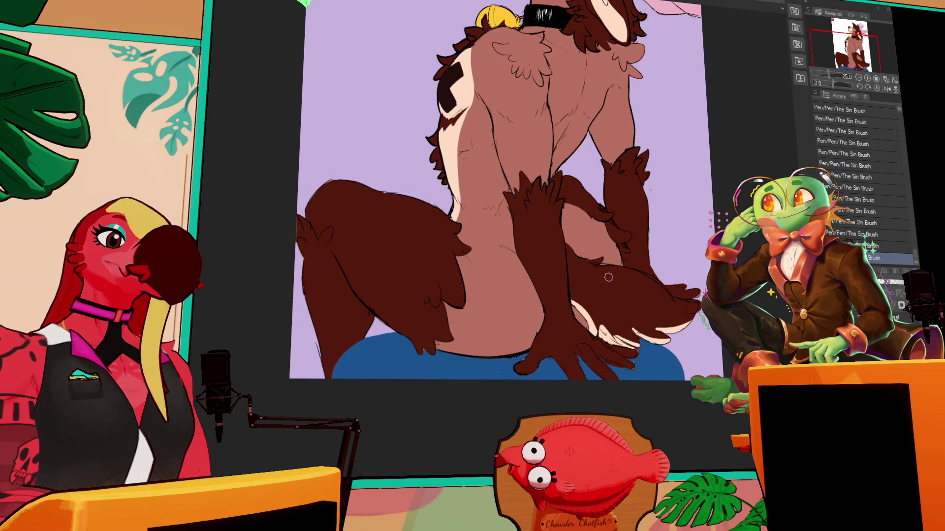
Erase stray paint near the paws and repaint a pale-blue stroke on the cushion.
{"action": "key", "text": "ctrl+z"}
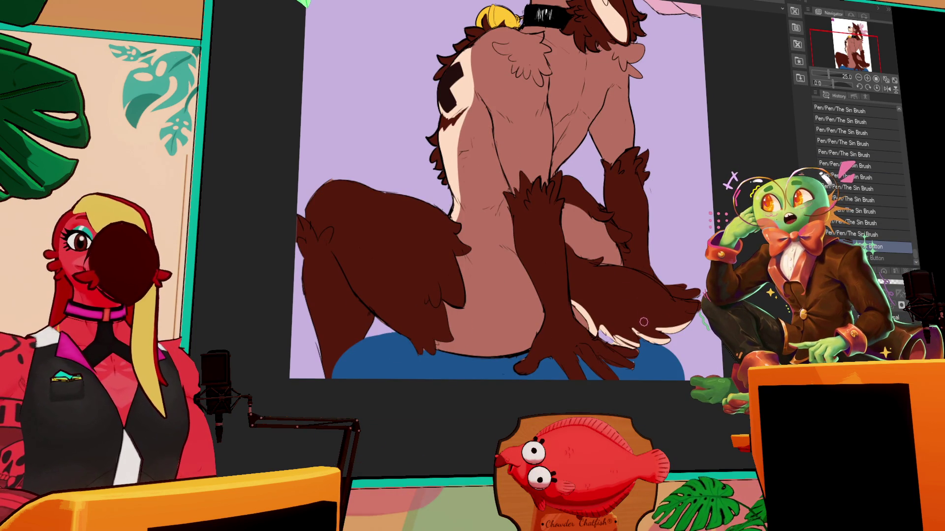
{"action": "key", "text": "ctrl+y"}
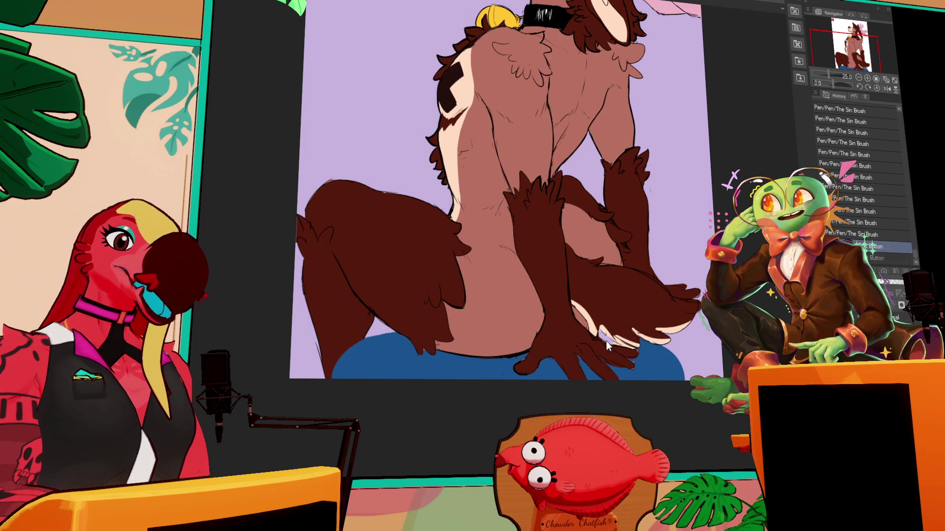
{"action": "left_click_drag", "start_coordinate": [623, 351], "coordinate": [642, 340]}
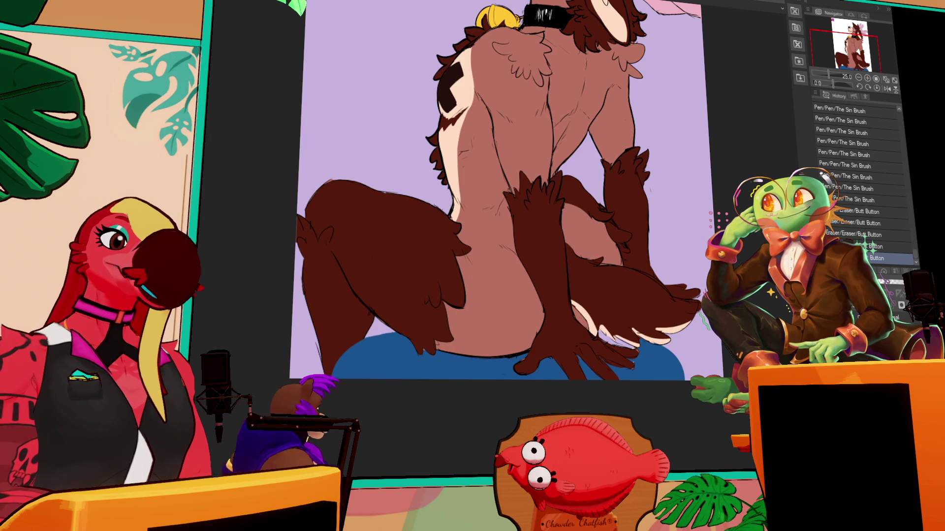
{"action": "key", "text": "ctrl+z"}
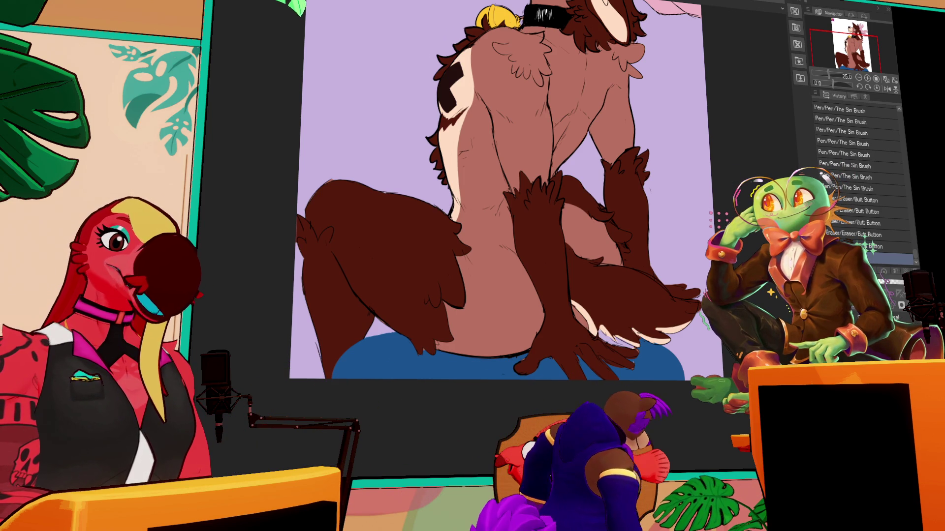
{"action": "mouse_move", "coordinate": [634, 347]}
{"action": "left_mouse_down"}
{"action": "mouse_move", "coordinate": [605, 340]}
{"action": "mouse_move", "coordinate": [621, 343]}
{"action": "left_mouse_up"}
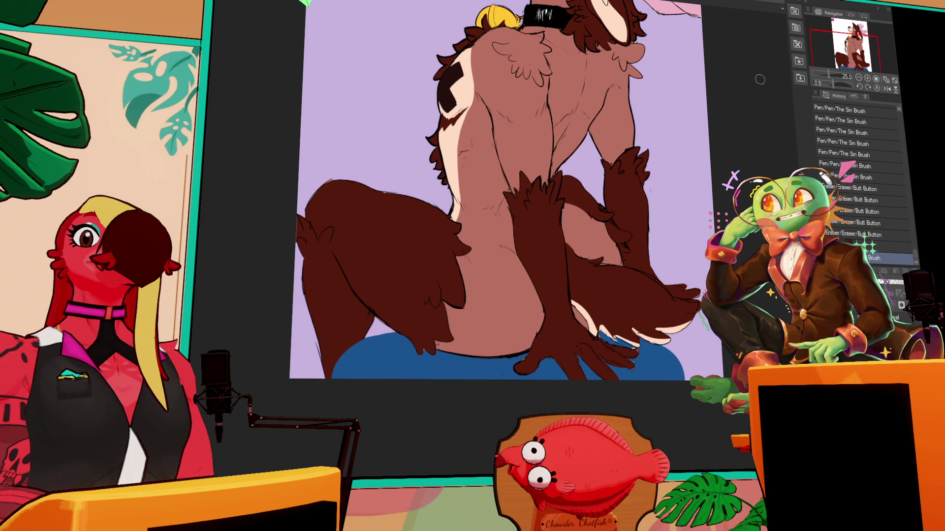
Bring the deer's X-marked cheek, pink antlers and black collar back into view using the Navigator.
{"action": "left_click", "coordinate": [849, 41]}
{"action": "left_click_drag", "start_coordinate": [849, 40], "coordinate": [846, 40]}
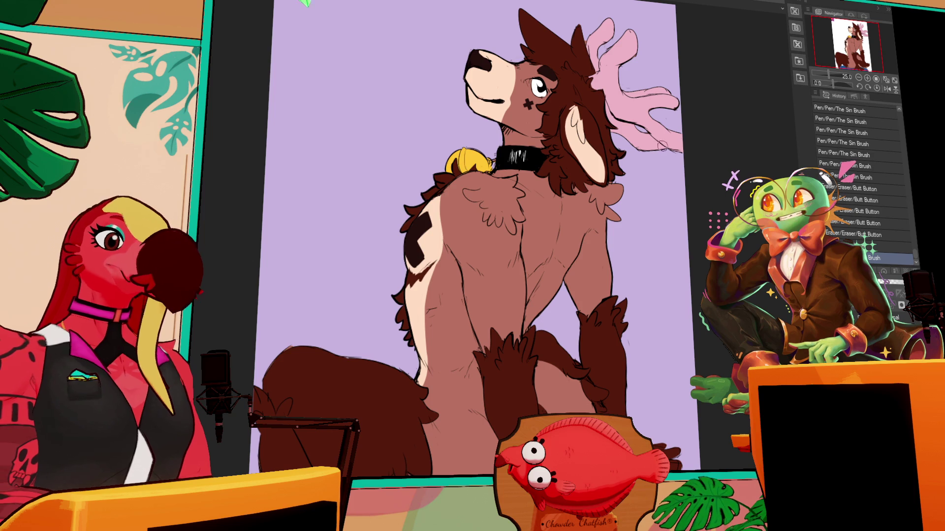
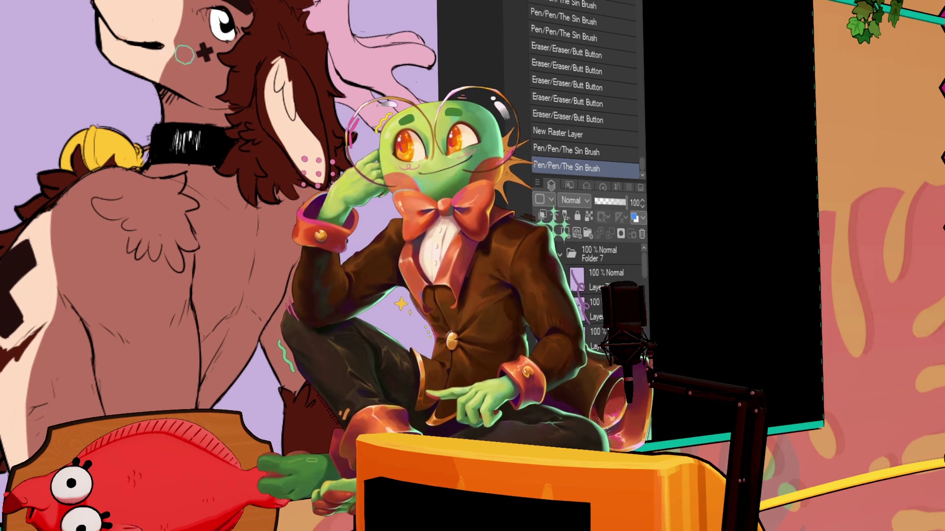
Draw two short Sin Brush strokes on the deer's face, then undo the second one.
{"action": "left_click_drag", "start_coordinate": [165, 89], "coordinate": [178, 116]}
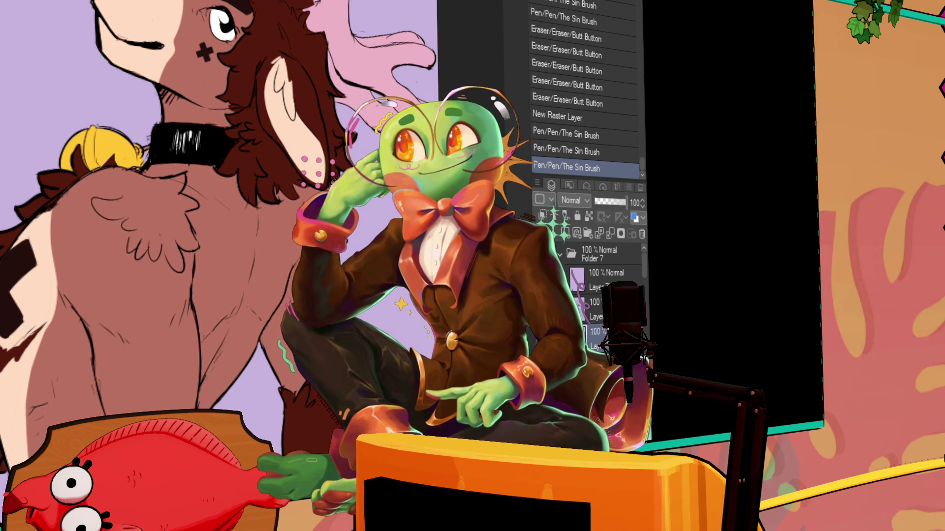
{"action": "mouse_move", "coordinate": [162, 82]}
{"action": "left_mouse_down"}
{"action": "mouse_move", "coordinate": [174, 120]}
{"action": "mouse_move", "coordinate": [157, 160]}
{"action": "left_mouse_up"}
{"action": "key", "text": "ctrl+z"}
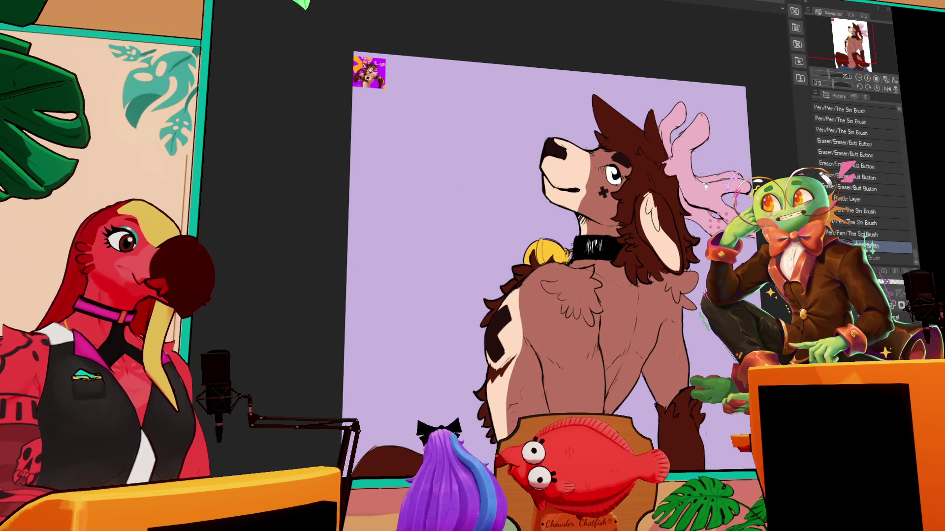
Pan the canvas up to show the deer's legs and tail.
{"action": "left_click_drag", "start_coordinate": [746, 197], "coordinate": [723, 147]}
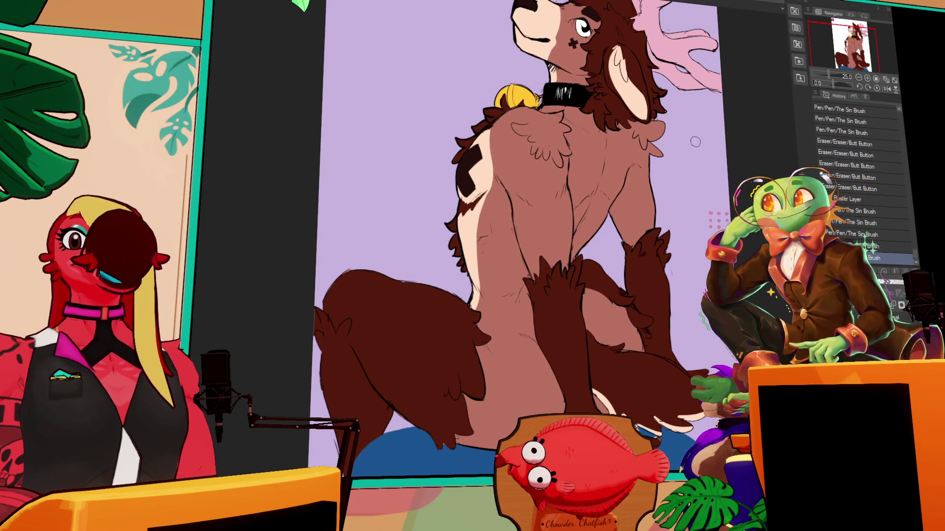
{"action": "scroll", "coordinate": [512, 239], "scroll_direction": "down", "scroll_amount": 1}
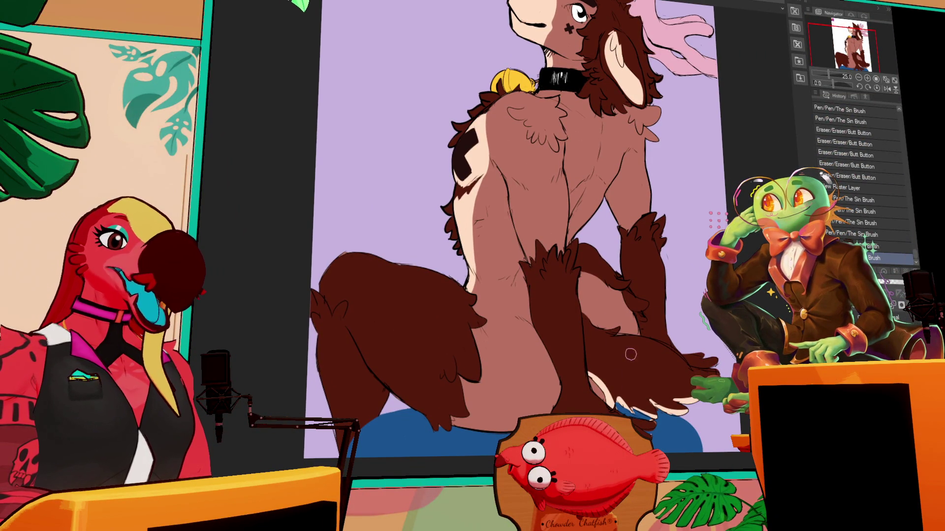
Add a short Sin Brush touch-up stroke near the deer's legs, stepping back in History and redoing it.
{"action": "scroll", "coordinate": [666, 341], "scroll_direction": "down", "scroll_amount": 1}
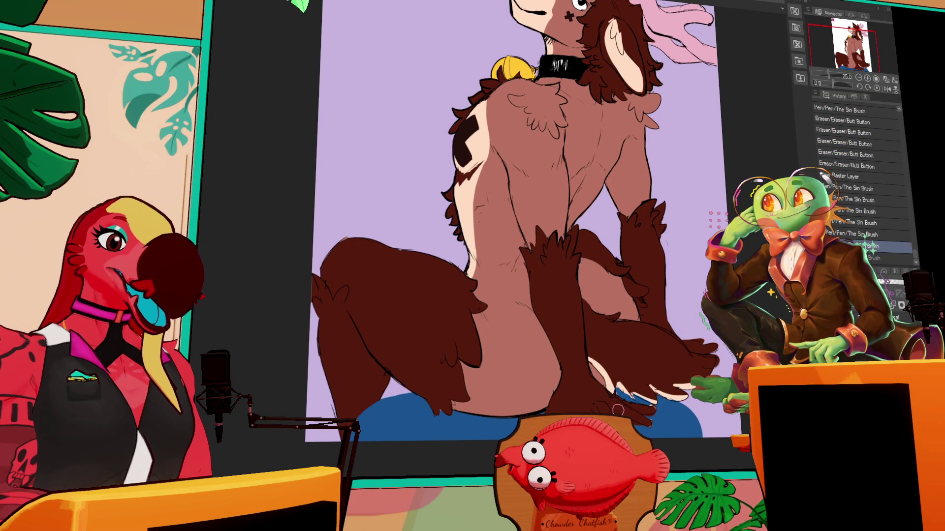
{"action": "left_click_drag", "start_coordinate": [638, 410], "coordinate": [647, 424]}
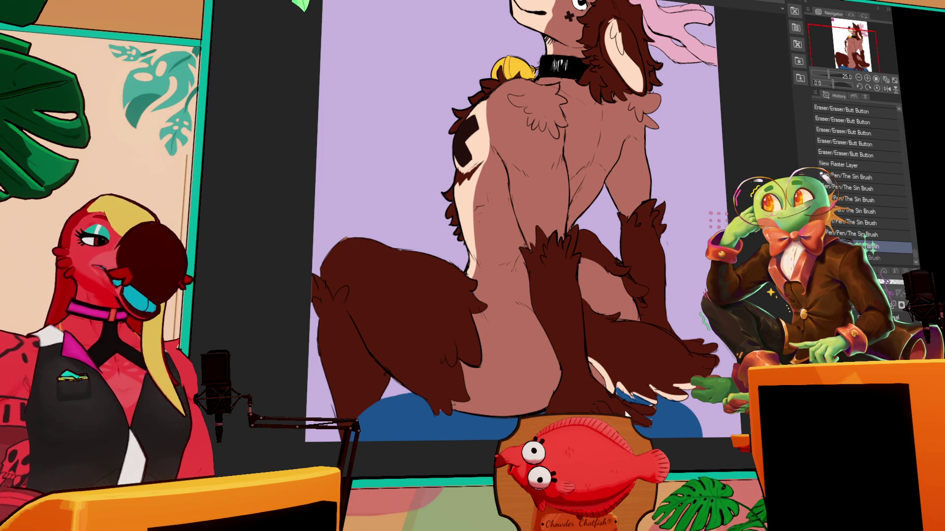
{"action": "left_click", "coordinate": [856, 235]}
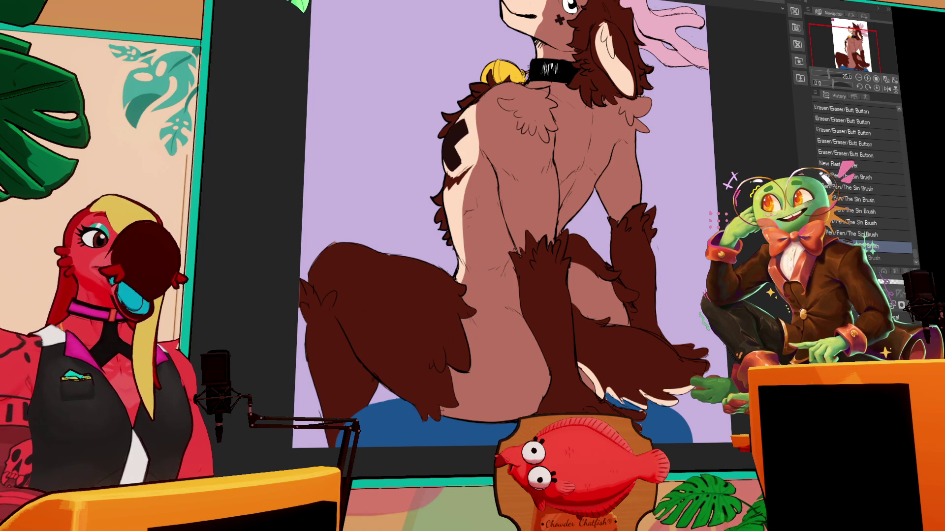
{"action": "key", "text": "ctrl+y"}
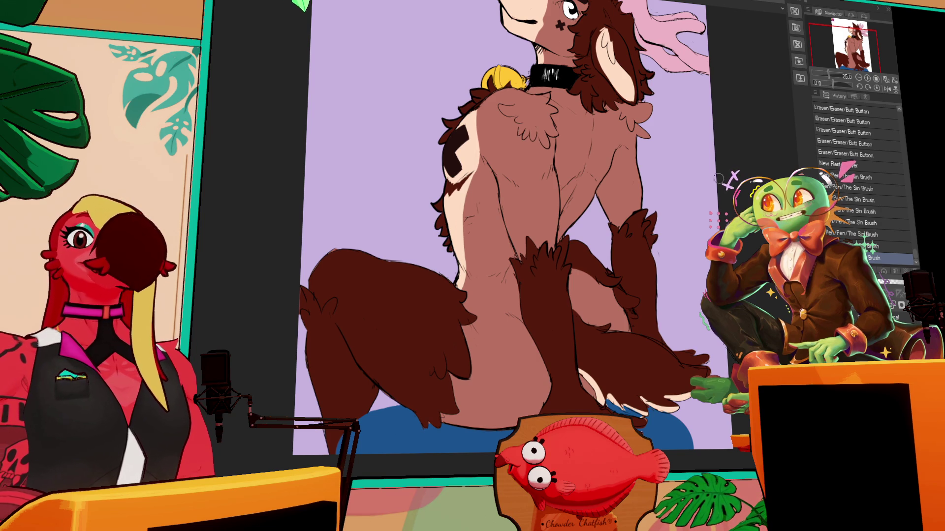
Shift the view back up toward the deer's head.
{"action": "mouse_move", "coordinate": [696, 196]}
{"action": "left_mouse_down"}
{"action": "mouse_move", "coordinate": [704, 233]}
{"action": "mouse_move", "coordinate": [728, 234]}
{"action": "left_mouse_up"}
{"action": "left_click_drag", "start_coordinate": [600, 336], "coordinate": [604, 341]}
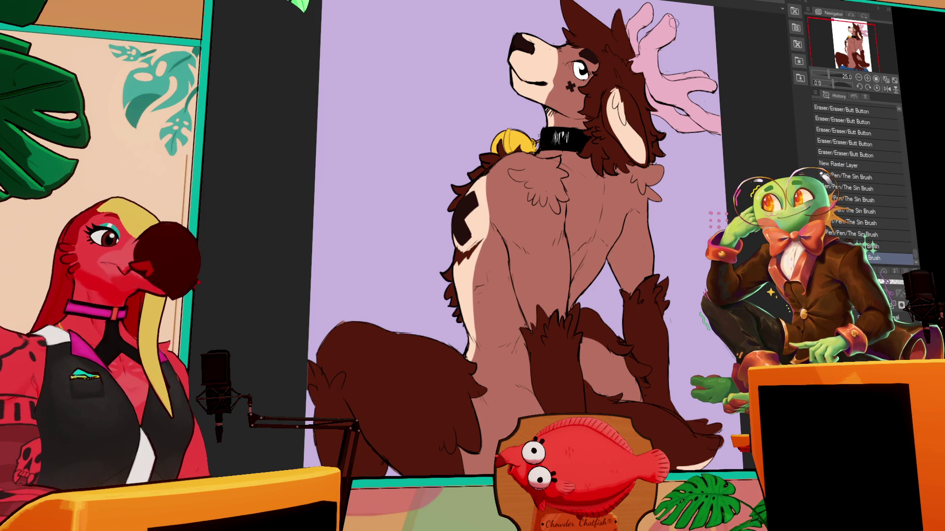
{"action": "scroll", "coordinate": [758, 237], "scroll_direction": "down", "scroll_amount": 2}
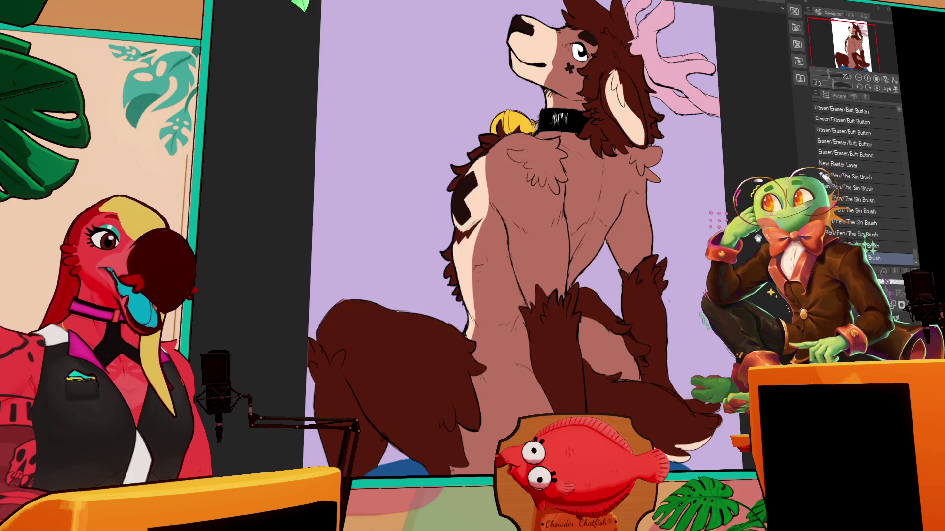
{"action": "scroll", "coordinate": [758, 238], "scroll_direction": "down", "scroll_amount": 2}
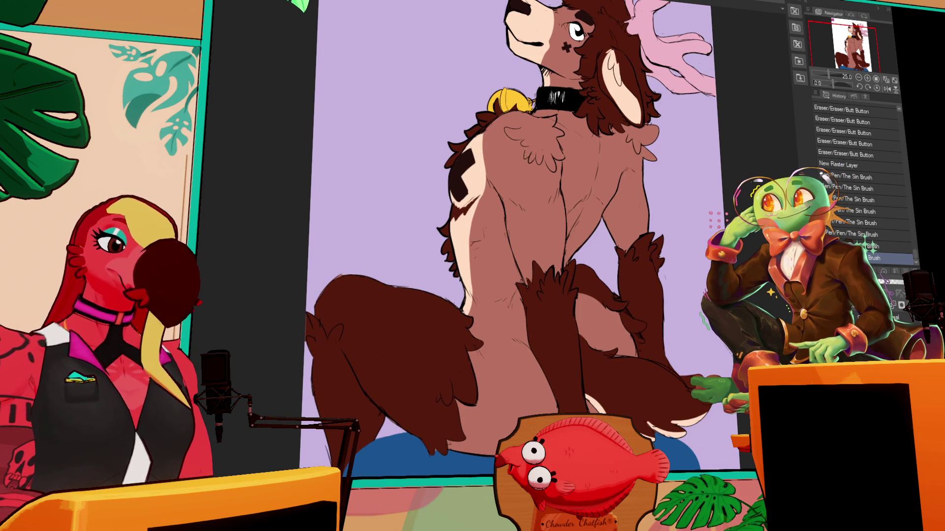